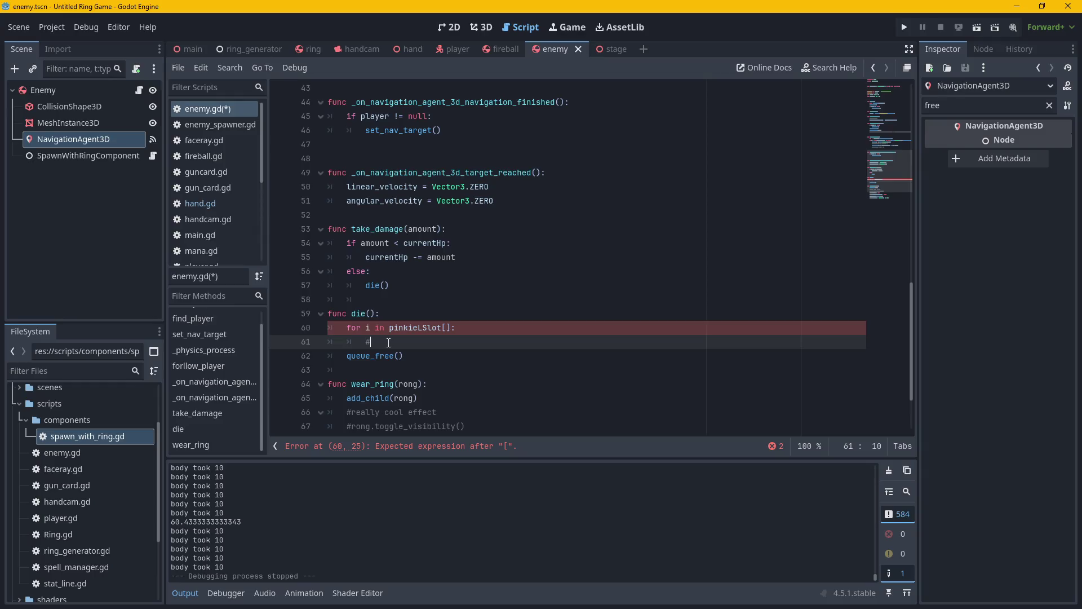
Step: Add the comment '#call the fountain function on the ring' in die()'s loop, followed by an empty line
type("ction that ma")
key("BackSpace")
key("BackSpace")
key("BackSpace")
type("fountain func")
type("tion on the rin")
type("g")
key("Return")
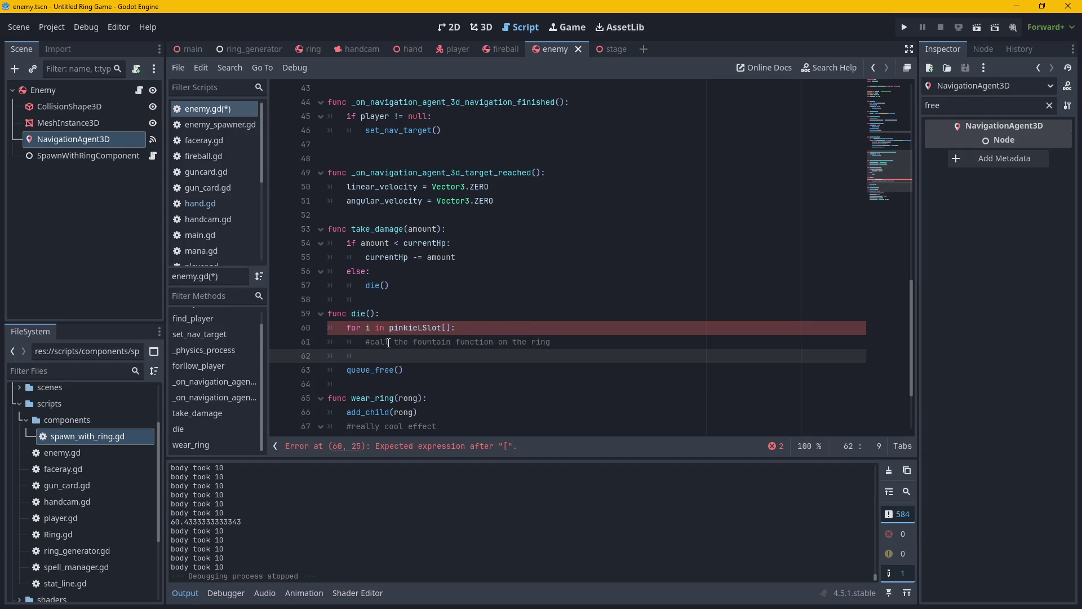
key("BackSpace")
key("BackSpace")
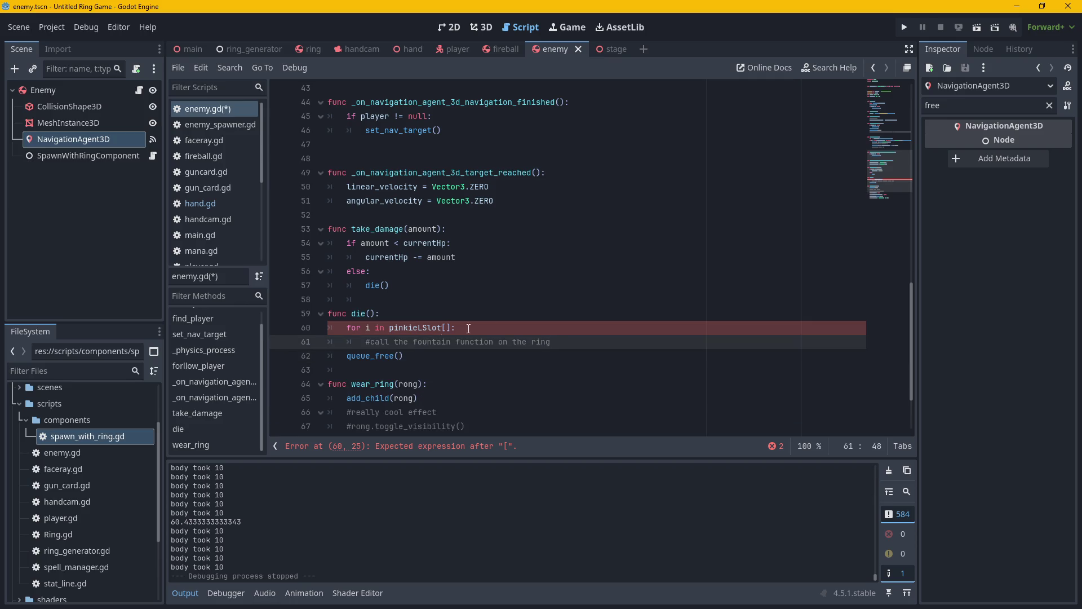
key("Return")
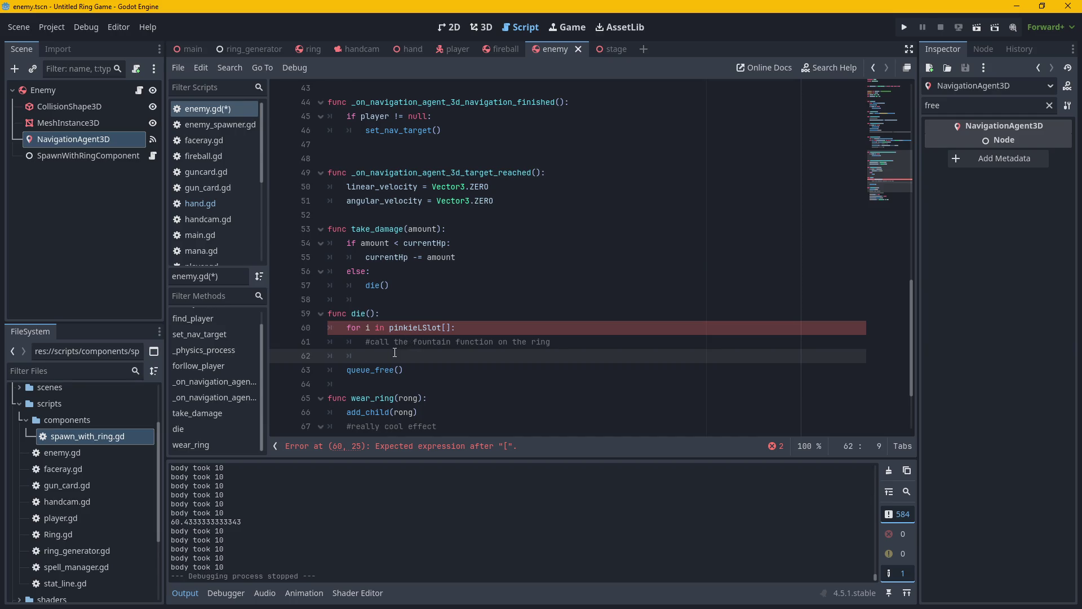
scroll(417, 362, "down", 3)
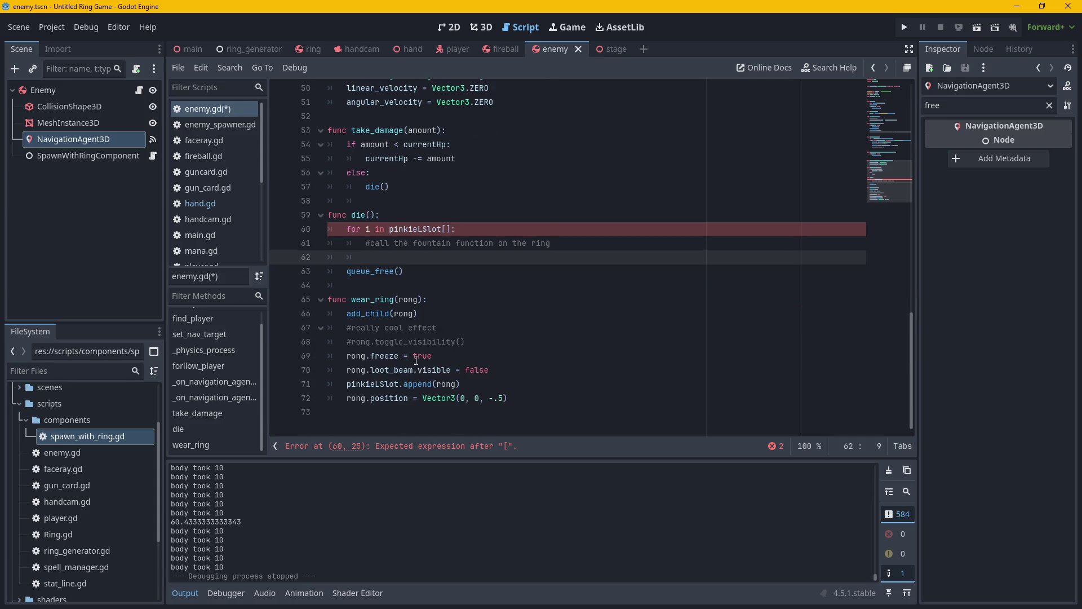
Step: Write 'unparent' on line 62 under the fountain comment, undoing the wrong autocomplete, then add a new line
type("nparent")
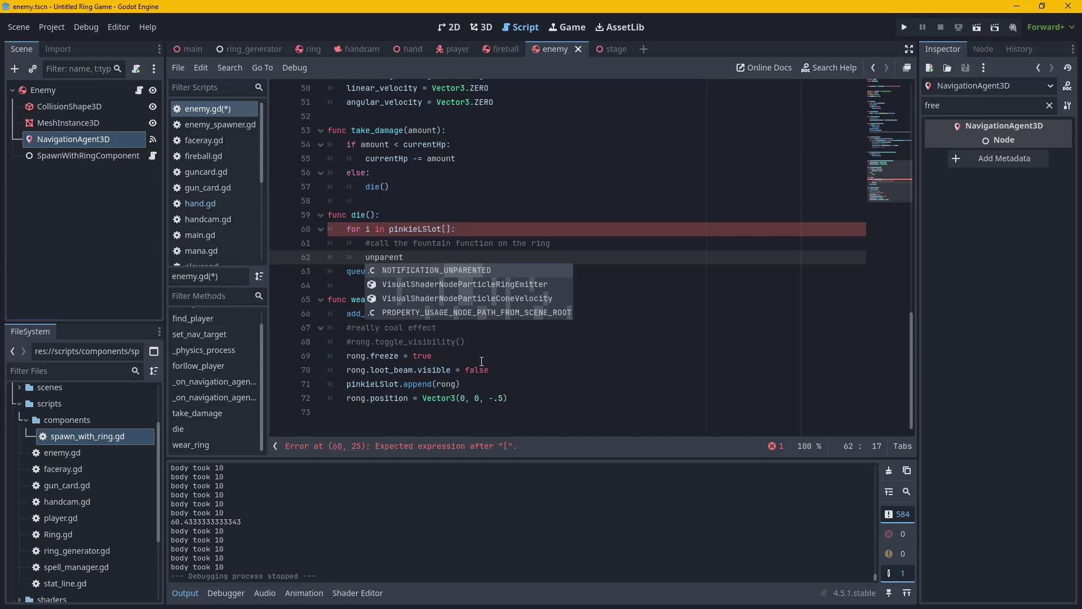
key("Return")
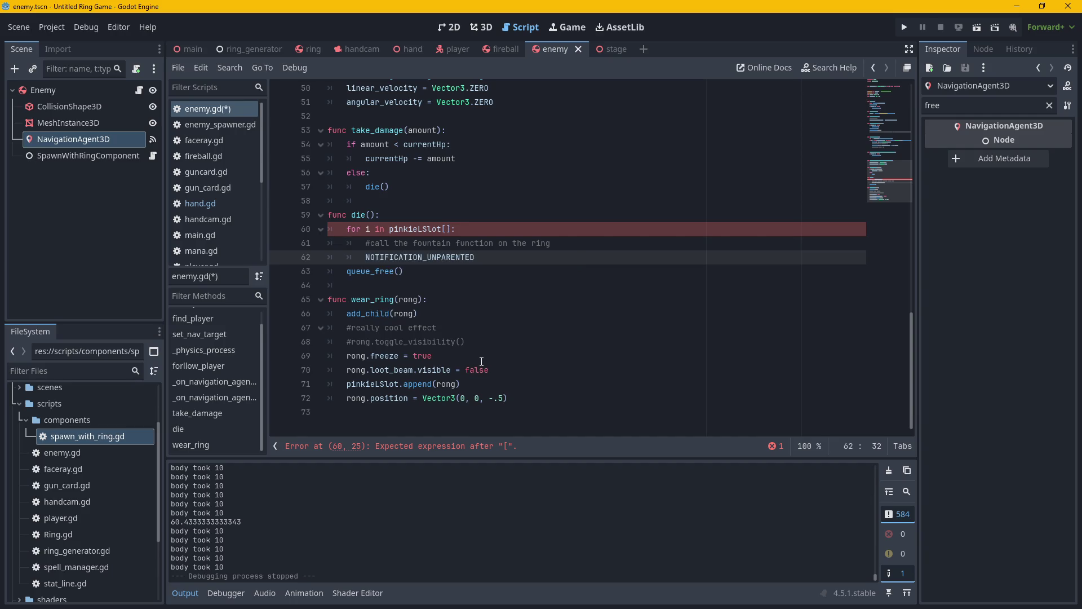
key("ctrl+z")
key("Return")
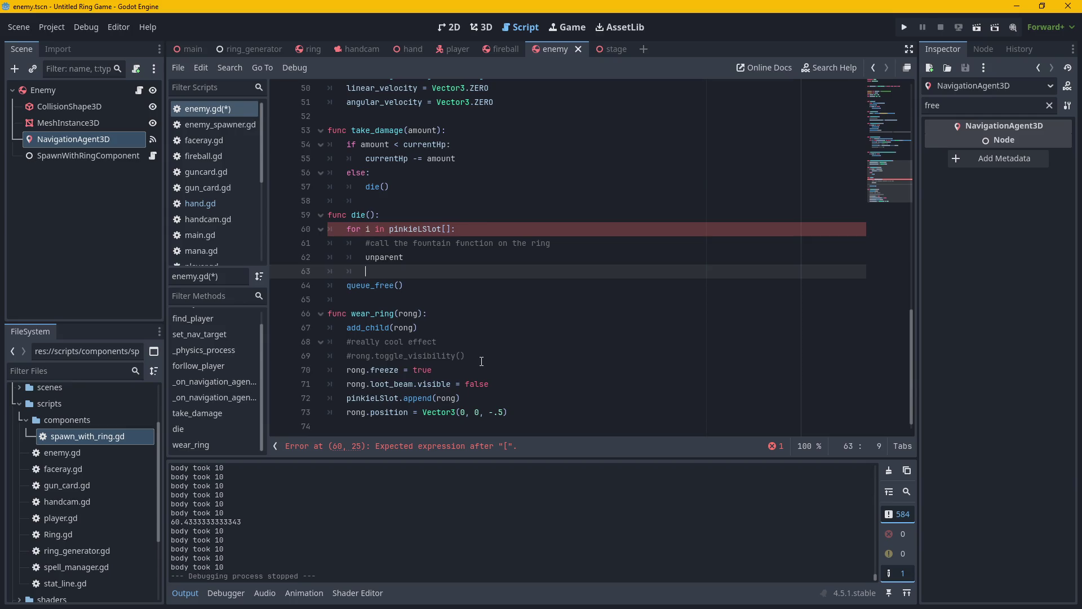
Step: Change 'unparent' to 'reparent' in the die() loop
left_click(369, 258)
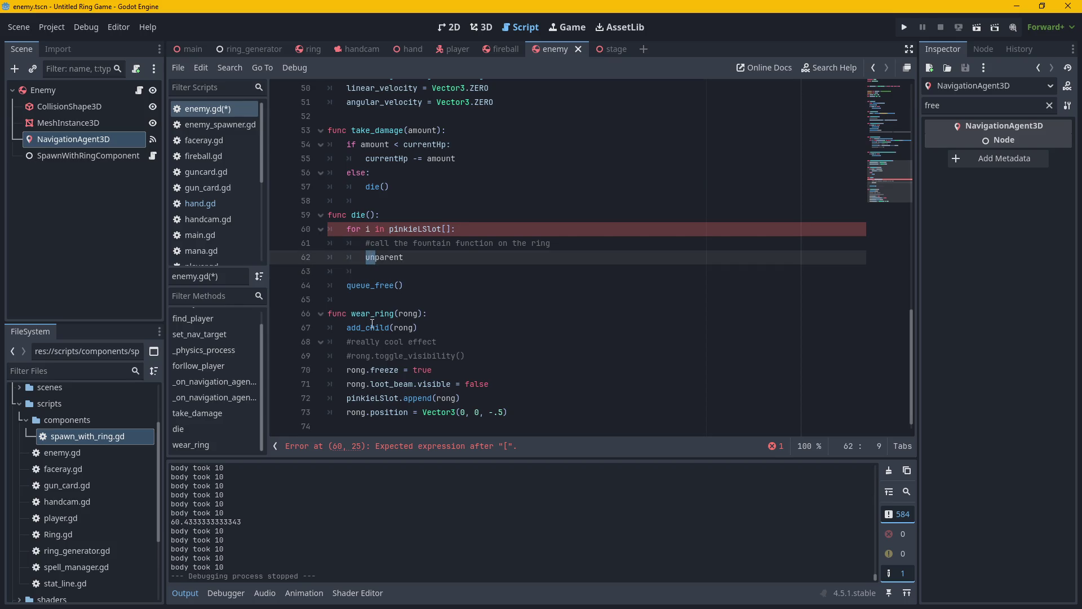
type("re")
left_click_drag(429, 259, 427, 251)
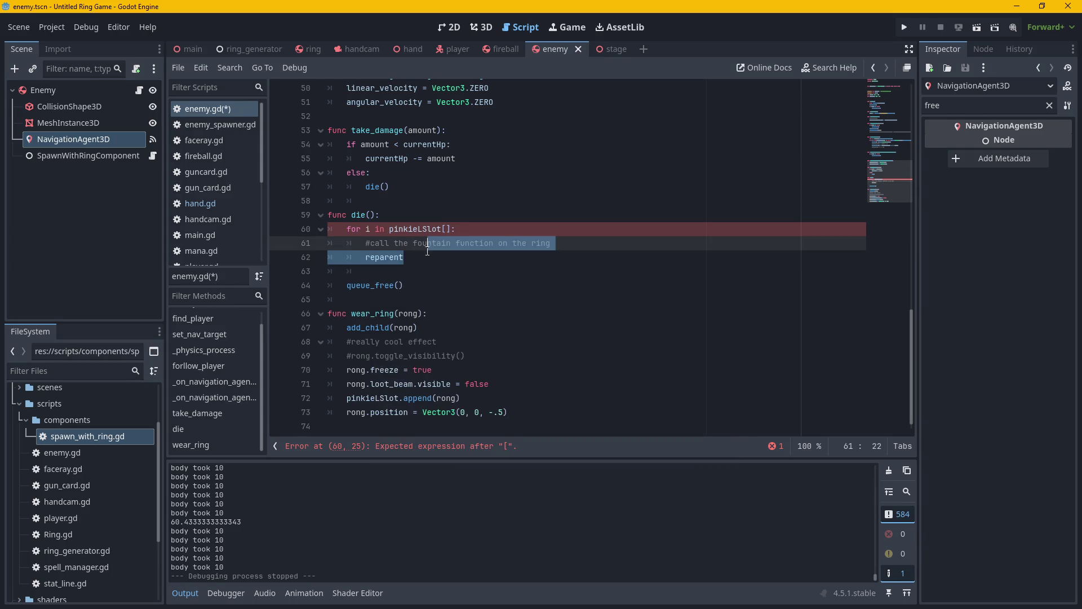
left_click(407, 272)
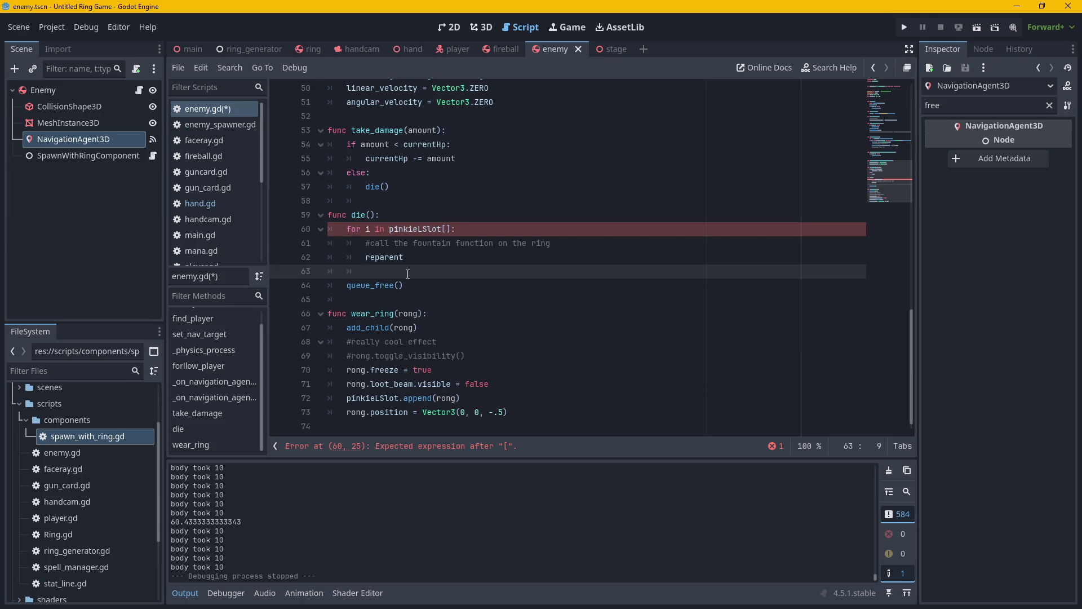
Step: Paste the rong.freeze and rong.loot_beam.visible lines from wear_ring into the die() loop, indented
left_click_drag(489, 384, 345, 367)
key("ctrl+c")
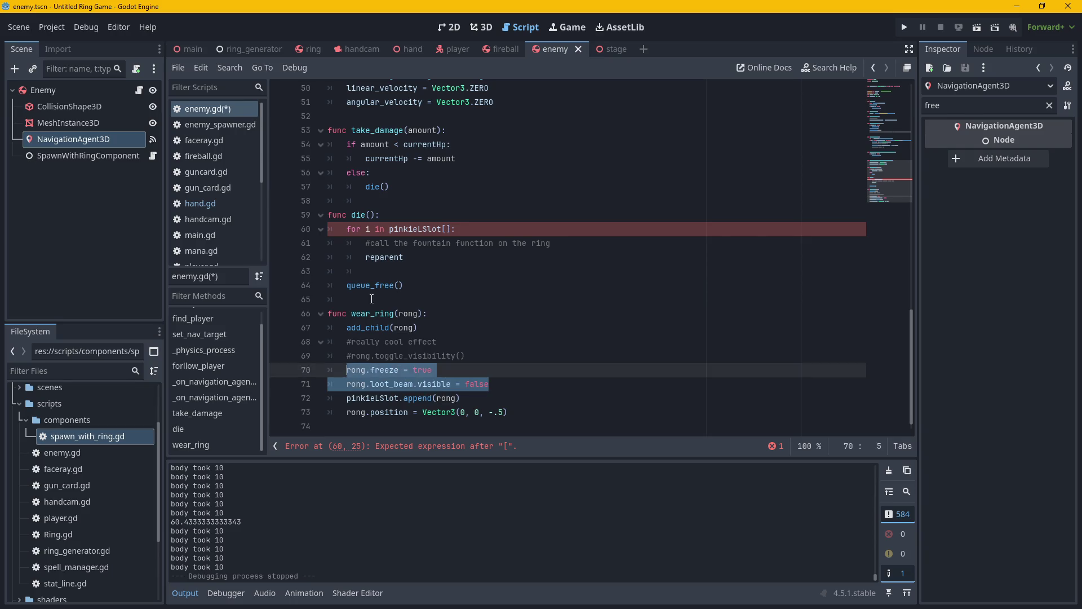
left_click(391, 265)
key("ctrl+v")
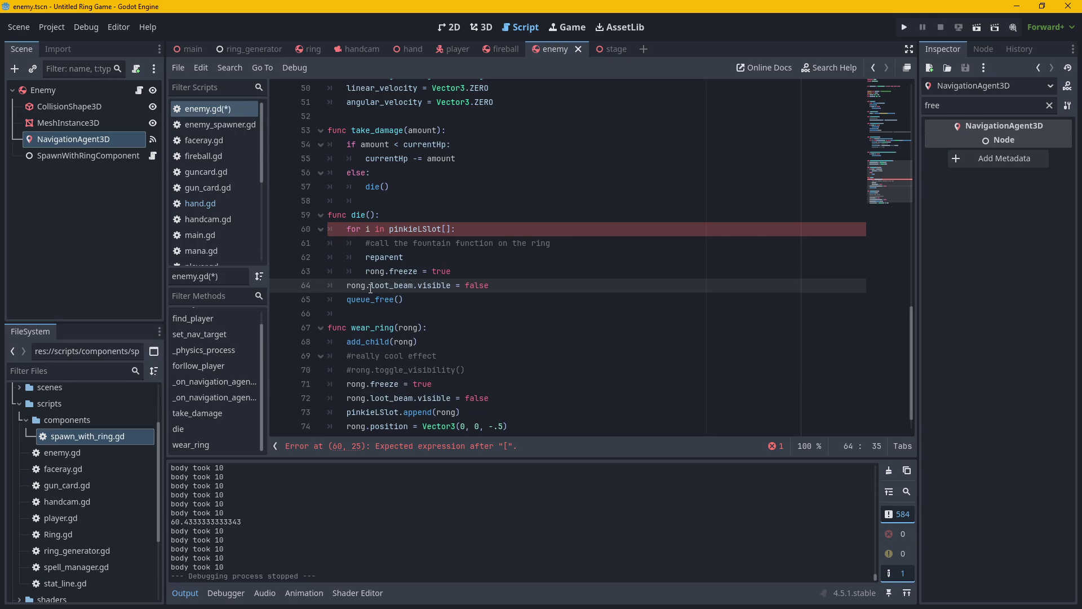
left_click(347, 285)
key("Tab")
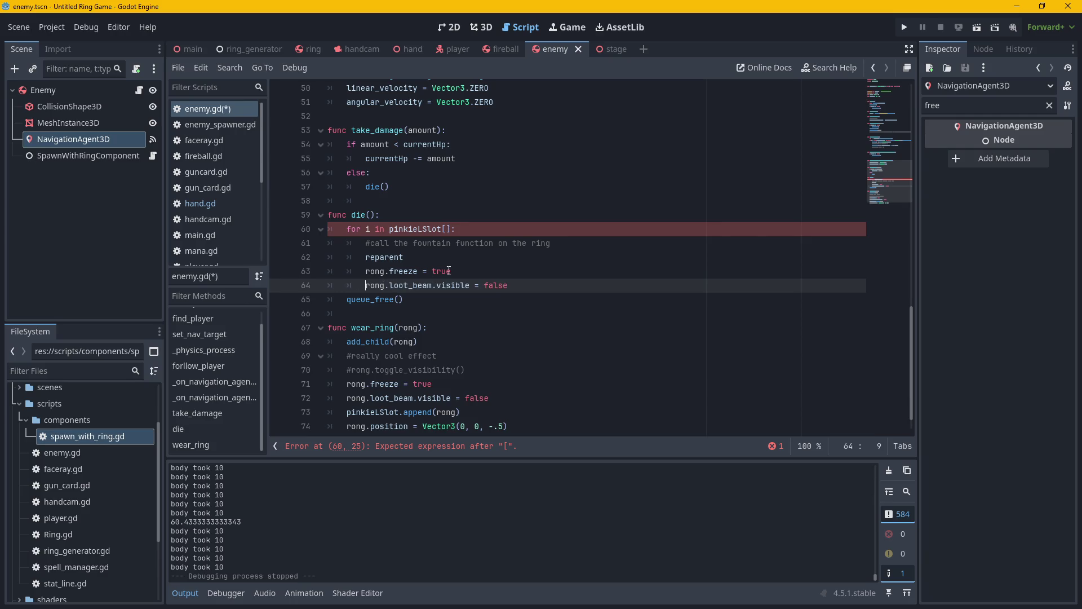
Step: Flip the pasted values to rong.freeze = false and rong.loot_beam.visible = true
double_click(440, 271)
type("fals")
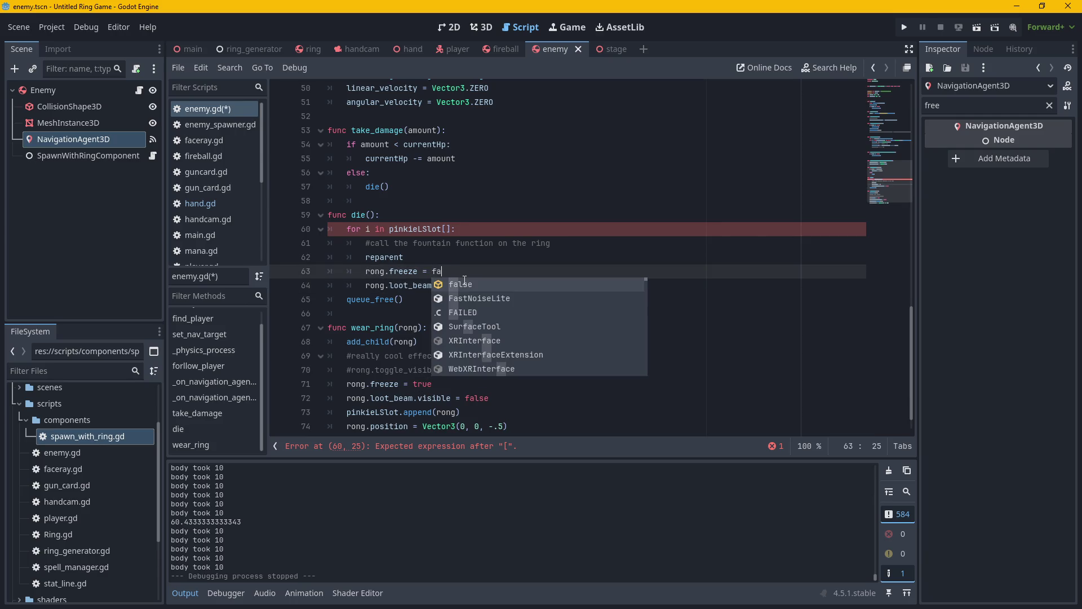
type("e")
double_click(487, 281)
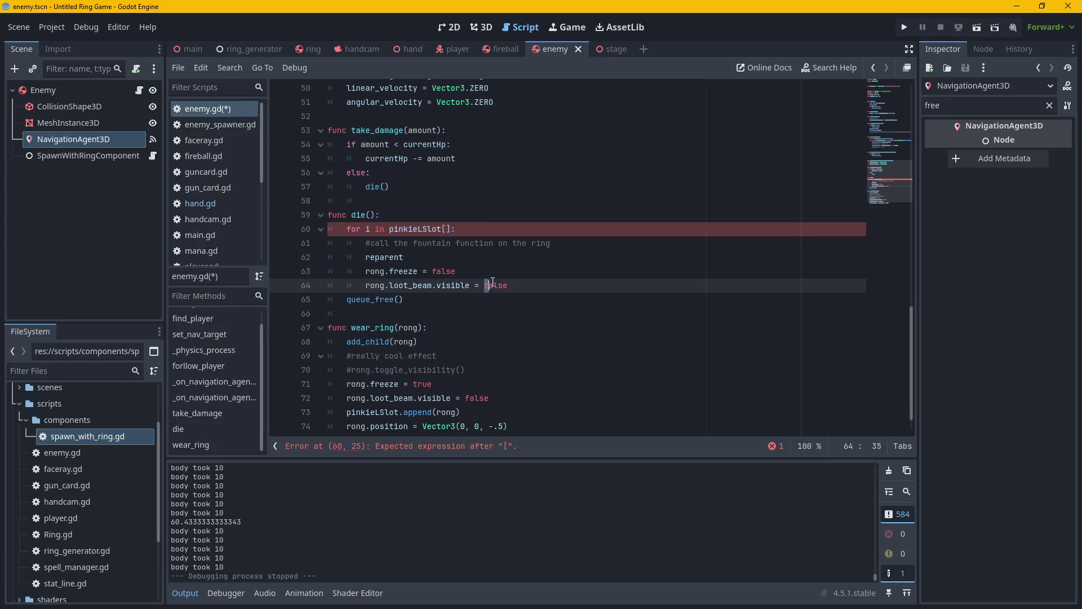
type("tre")
key("BackSpace")
type("ue")
key("Escape")
left_click(403, 257)
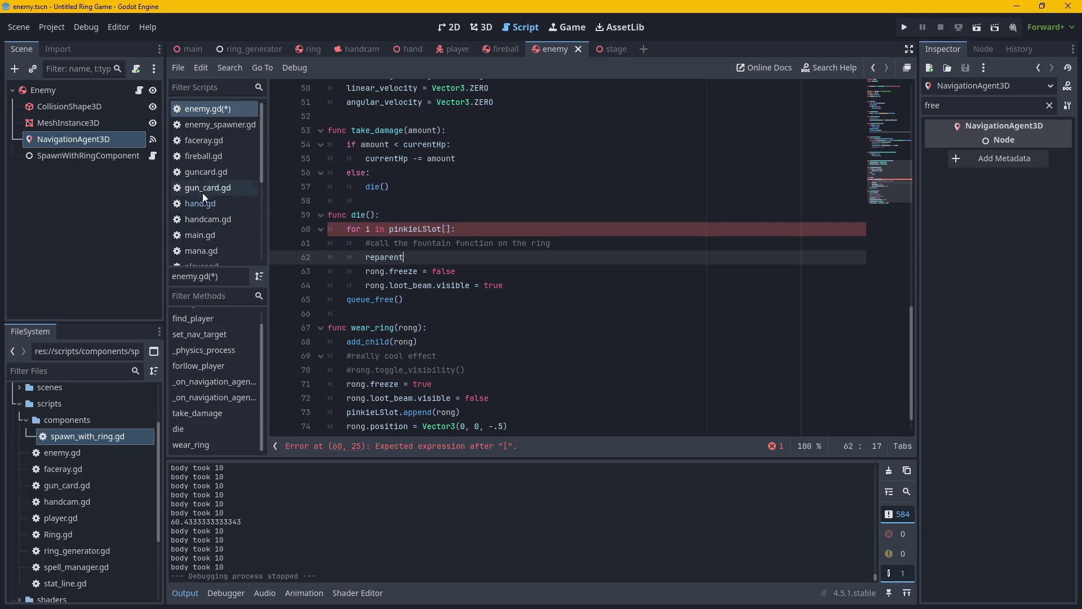
scroll(213, 175, "down", 2)
left_click(202, 223)
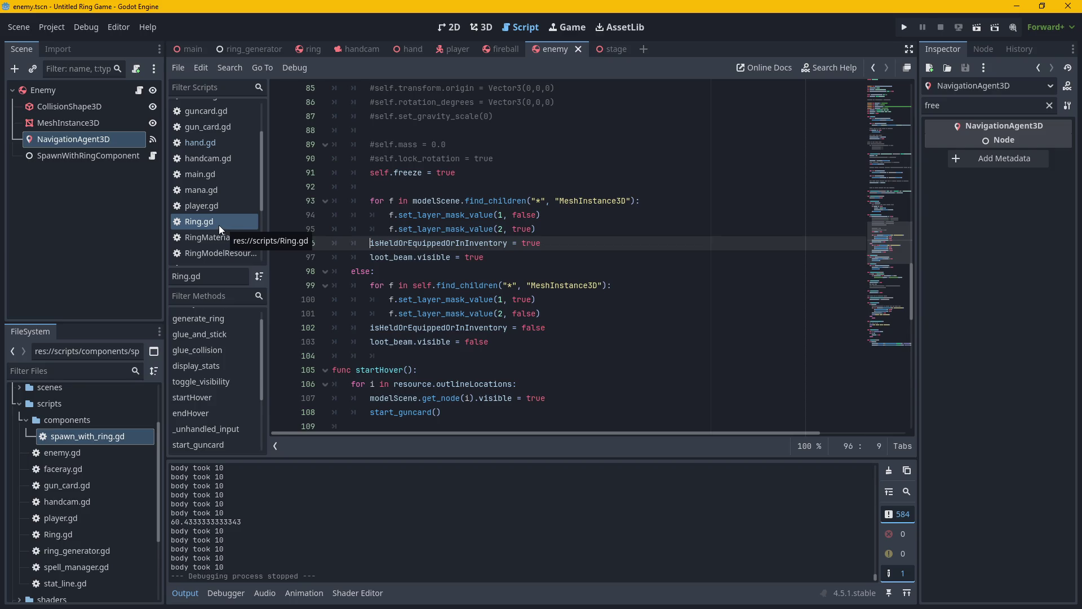
scroll(218, 225, "down", 4)
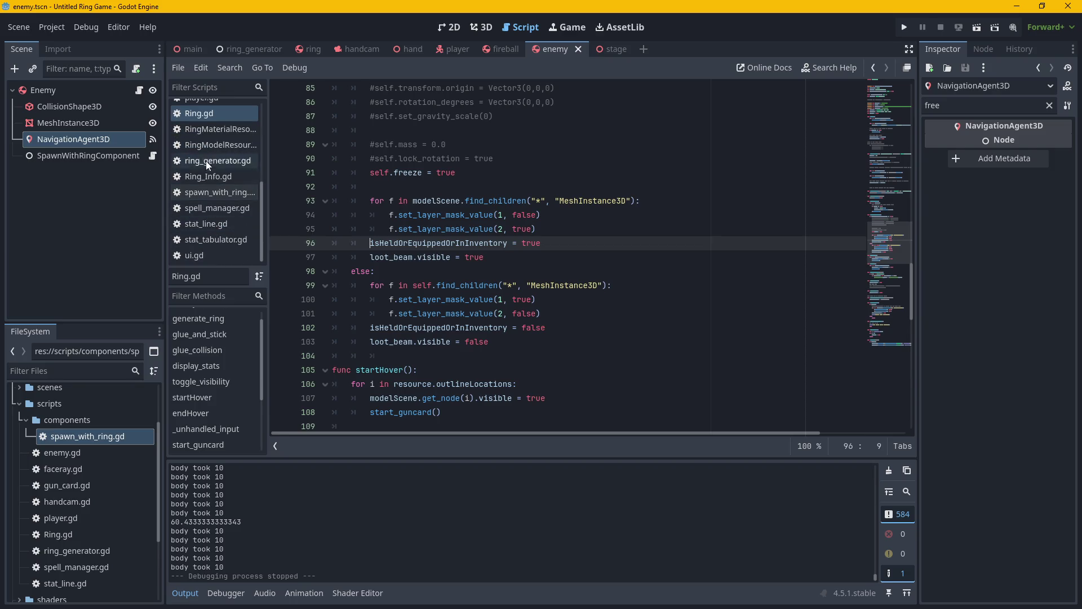
scroll(209, 180, "up", 2)
left_click(214, 203)
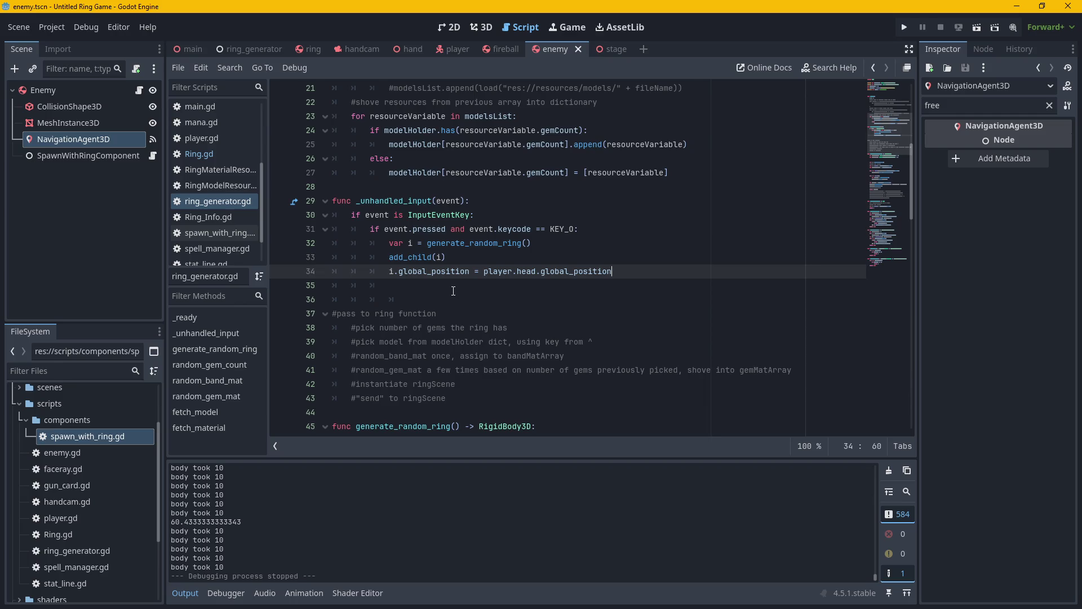
scroll(201, 121, "up", 4)
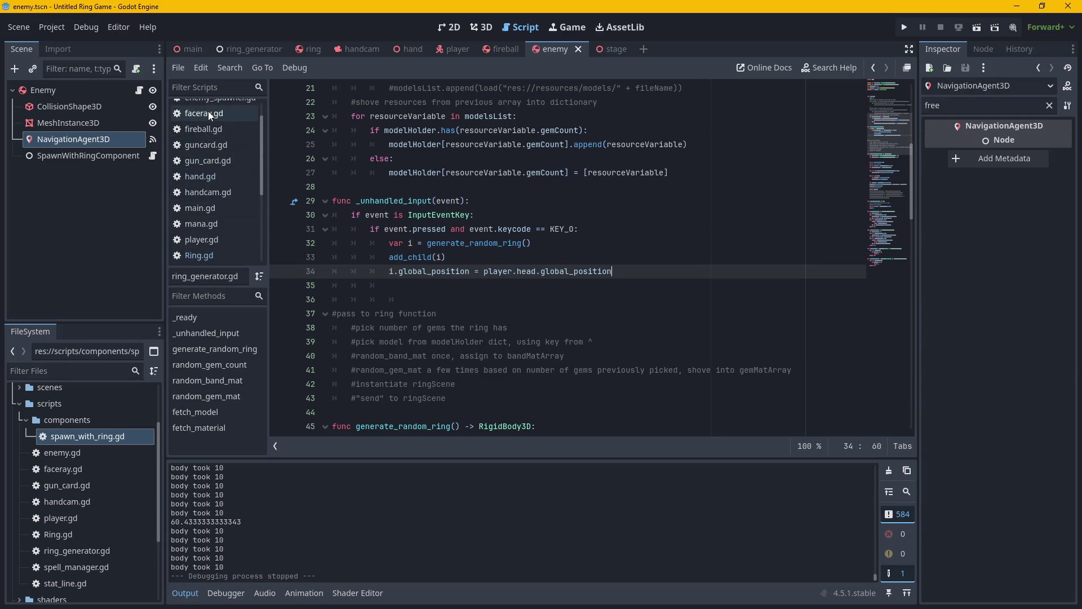
left_click(210, 111)
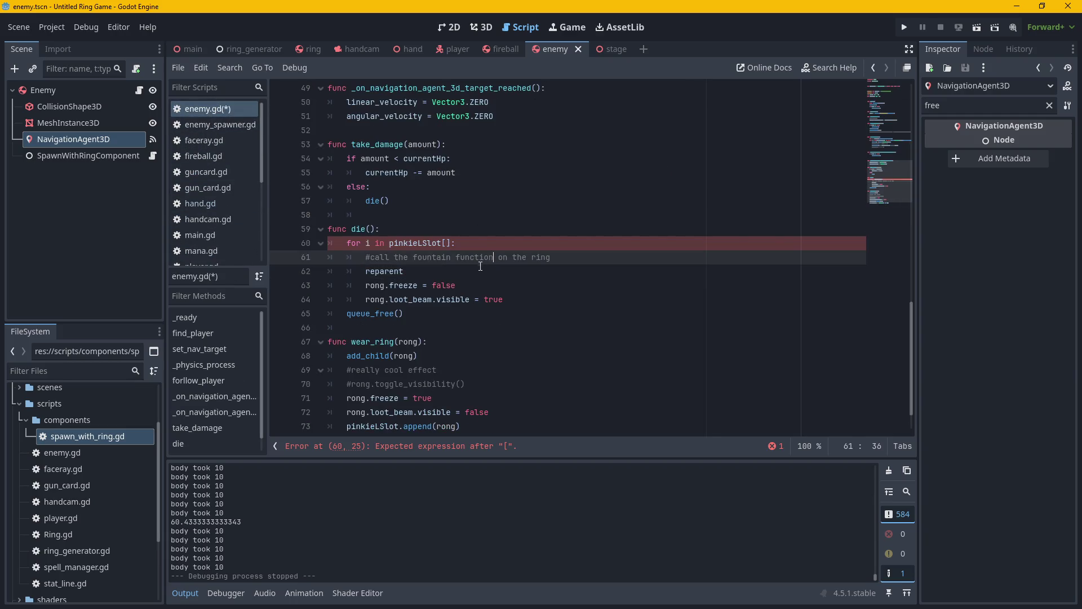
Step: Replace 'rong' with 'i' on the freeze and loot_beam lines in die()
left_click_drag(410, 272, 366, 272)
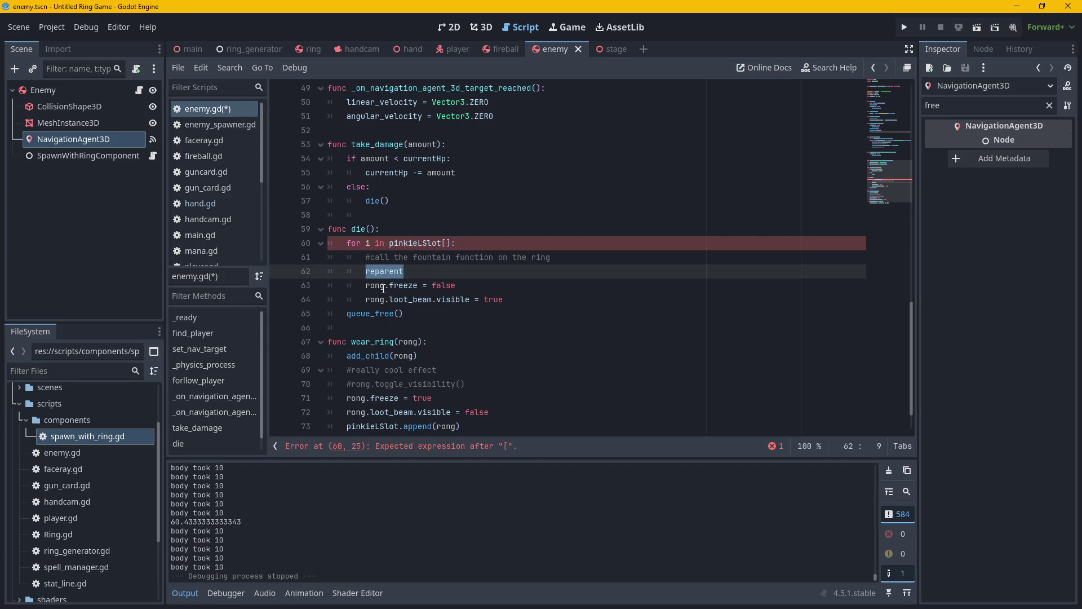
left_click_drag(385, 288, 367, 289)
type("i")
key("Escape")
left_click_drag(384, 300, 366, 300)
type("i")
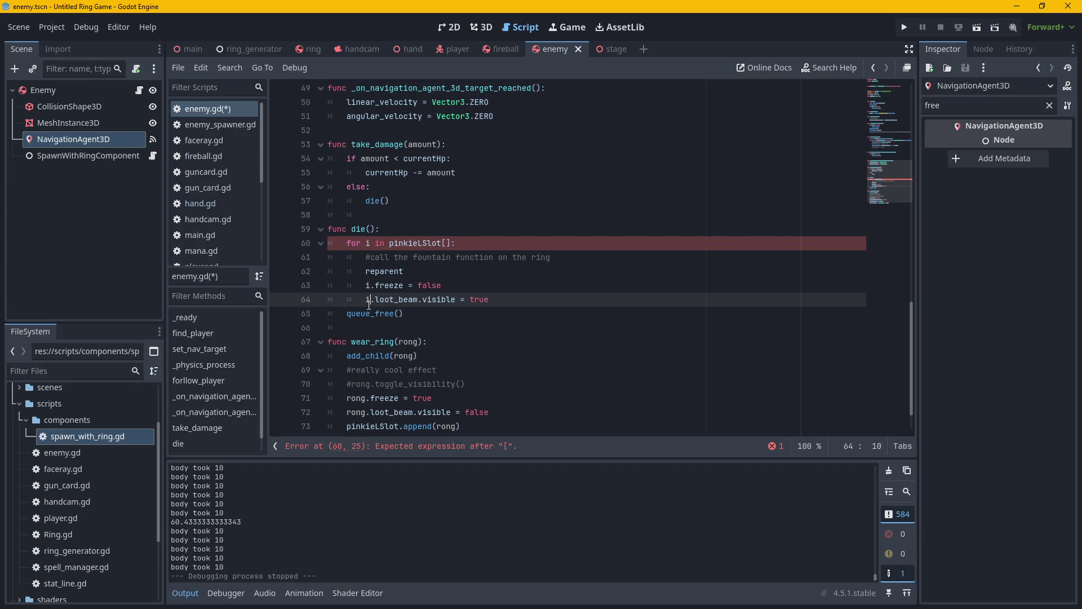
Step: Scroll to the top of enemy.gd and select the SpawnWithRingComponent node
left_click(465, 274)
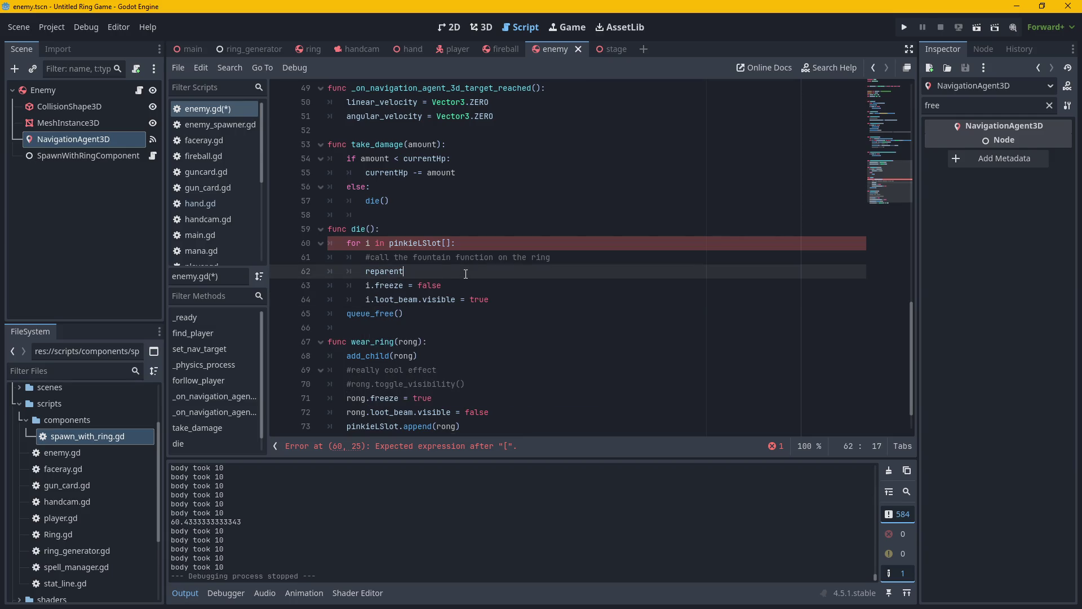
left_click(366, 273)
scroll(383, 289, "up", 4)
scroll(383, 289, "up", 12)
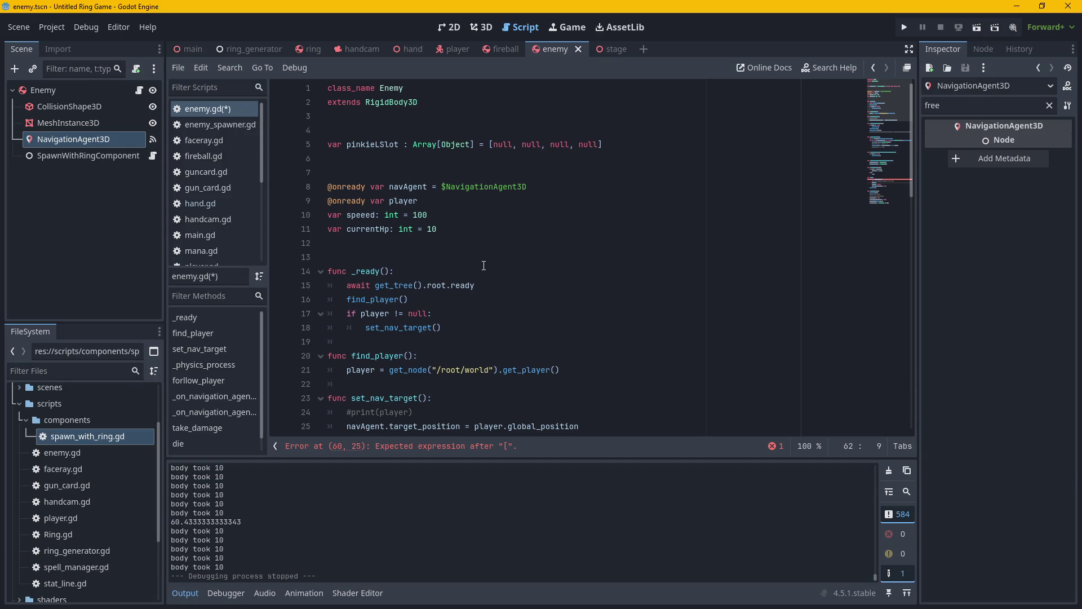
left_click(112, 156)
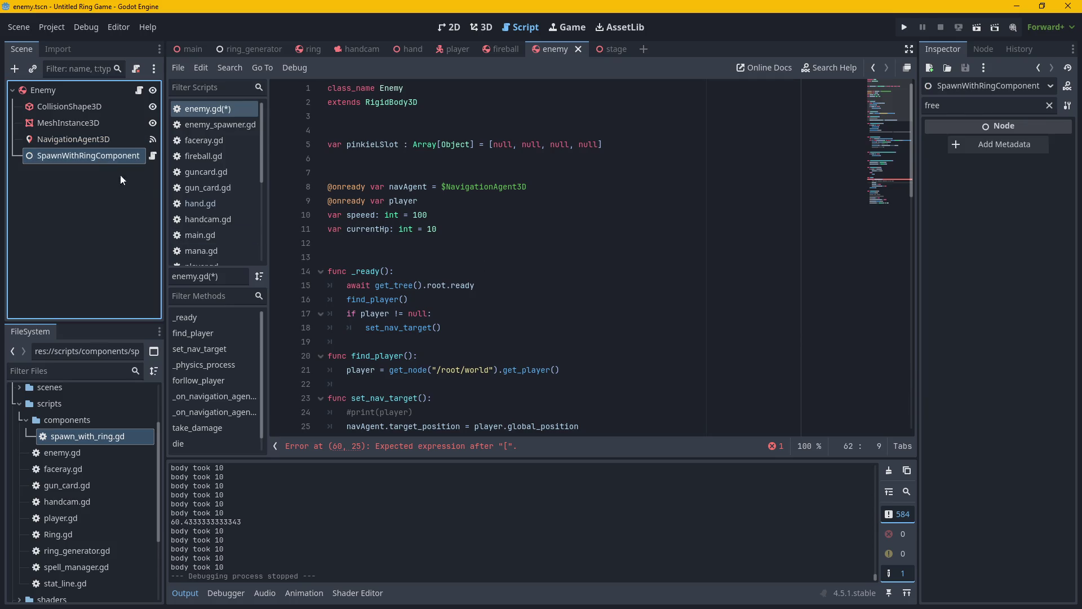
Step: Copy the ringGenerator get_node declaration from spawn_with_ring.gd, then return to enemy.gd
left_click(149, 156)
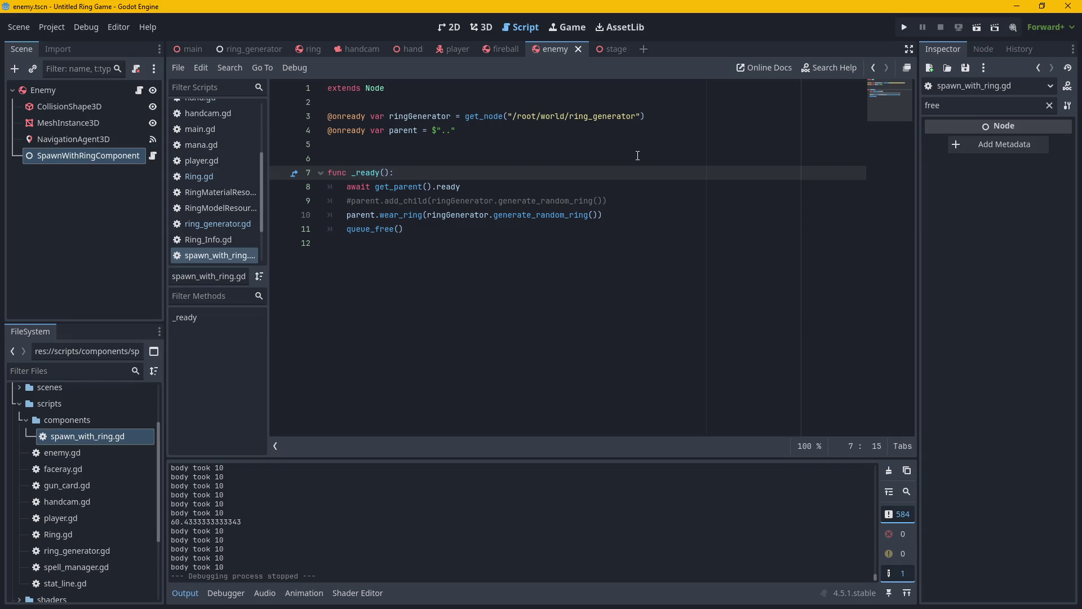
left_click_drag(648, 121, 308, 121)
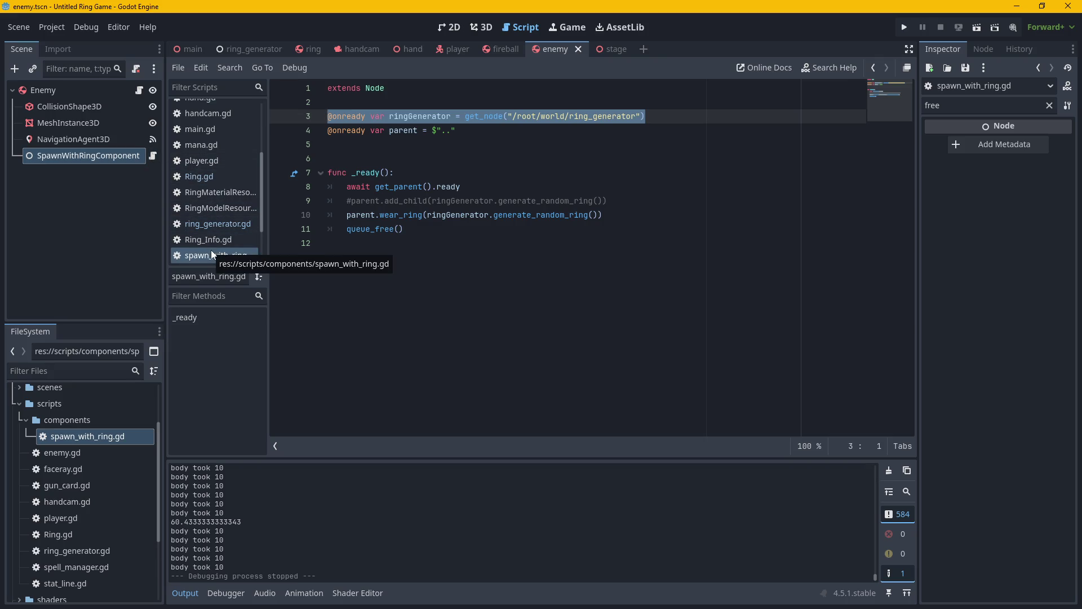
scroll(217, 243, "down", 3)
scroll(221, 240, "up", 8)
left_click(208, 109)
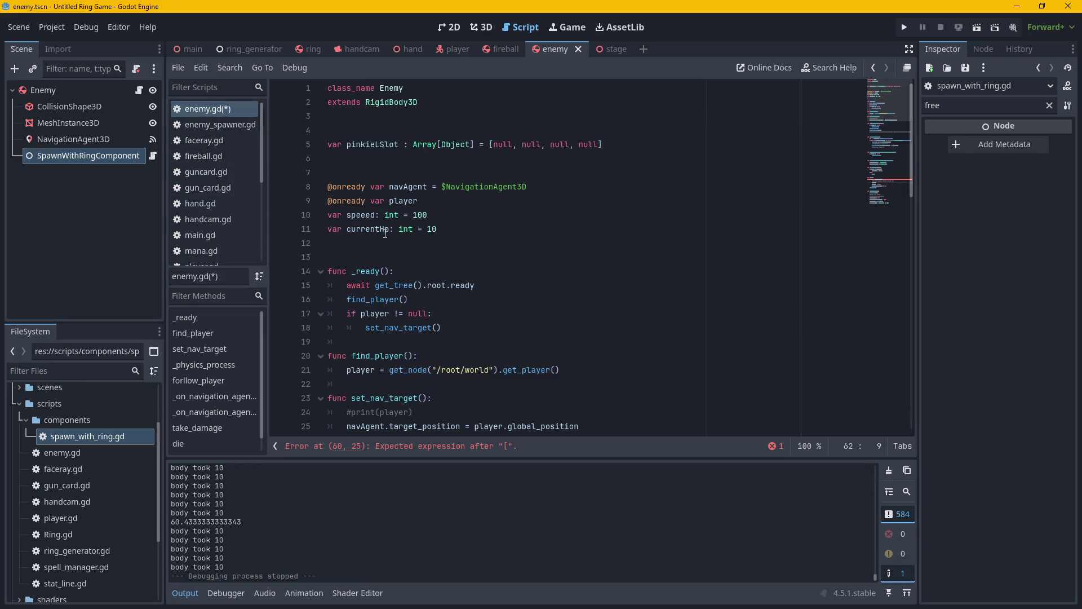
scroll(469, 212, "down", 15)
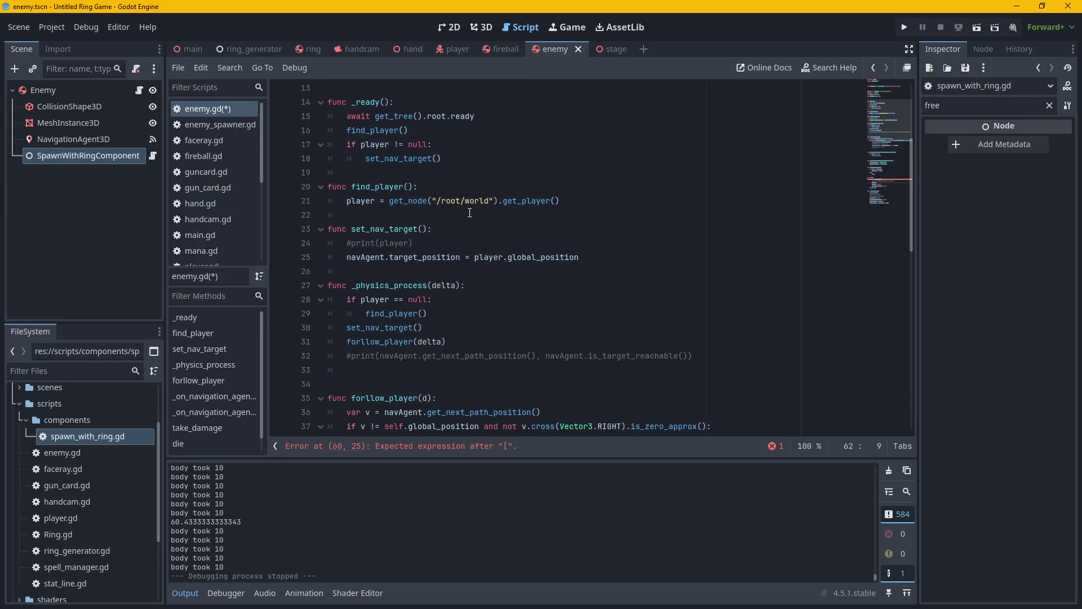
left_click(459, 285)
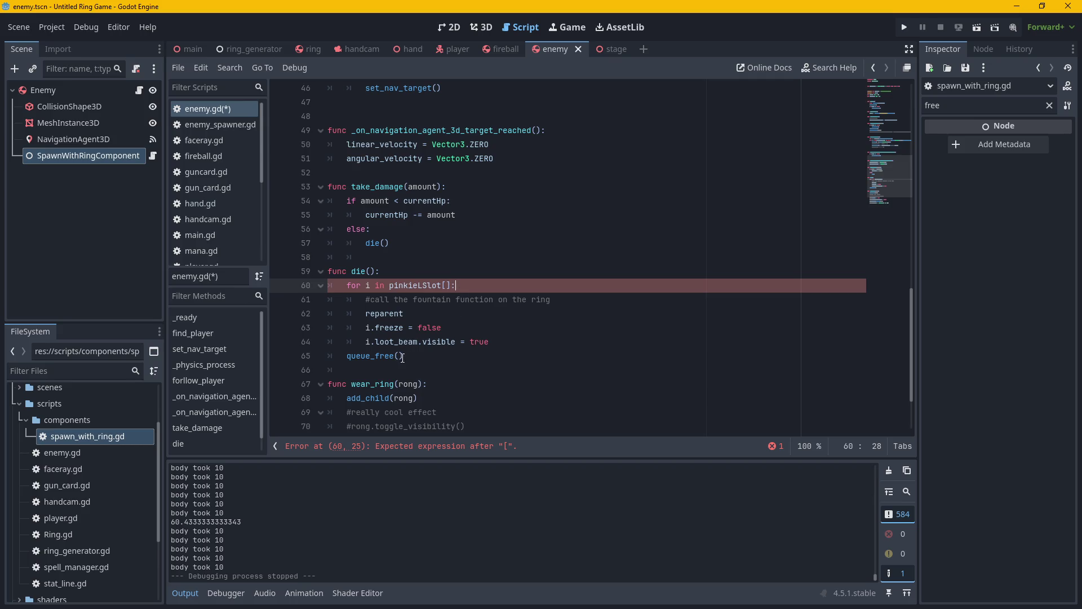
left_click(495, 341)
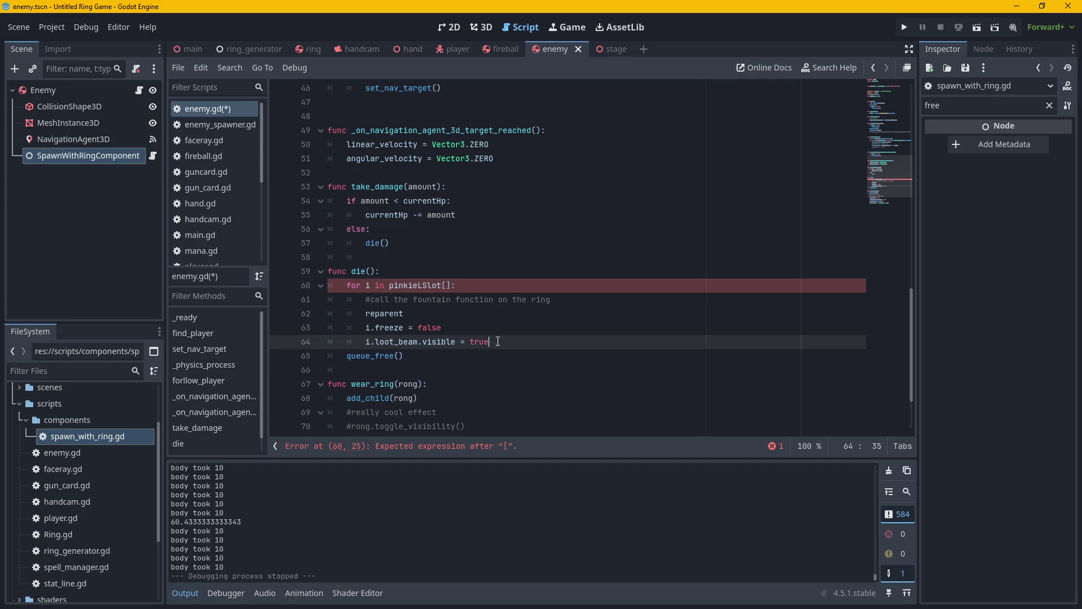
left_click_drag(463, 313, 392, 313)
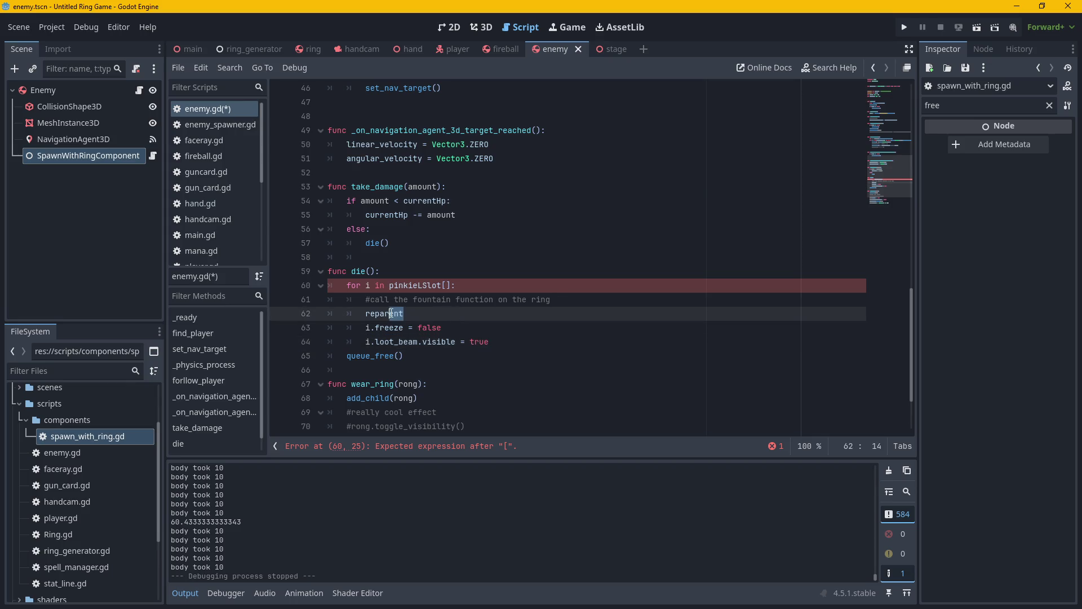
left_click_drag(881, 169, 867, 97)
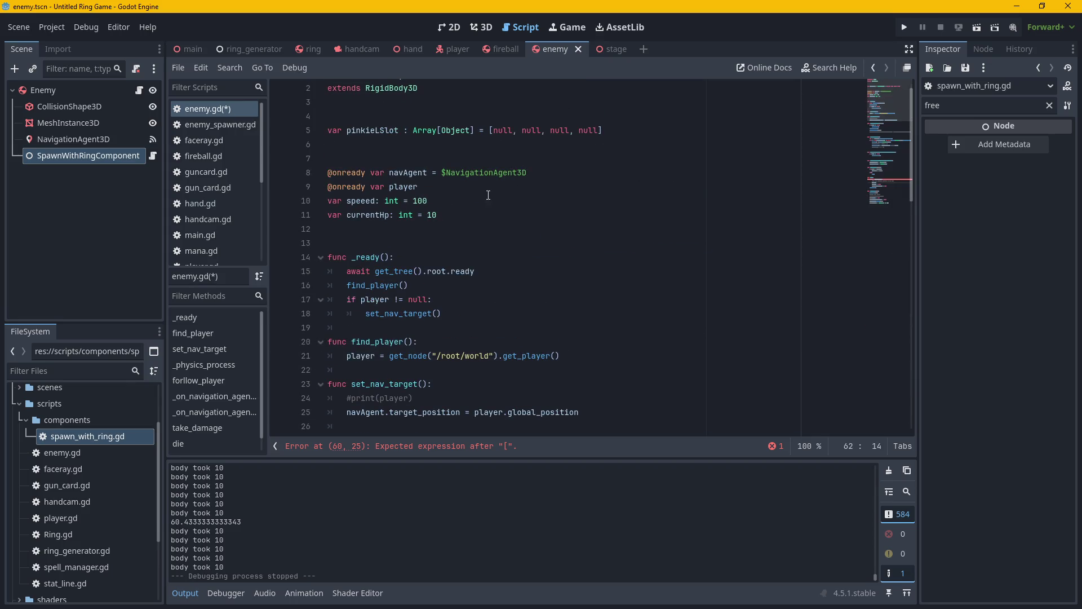
left_click(533, 173)
key("Return")
key("ctrl+v")
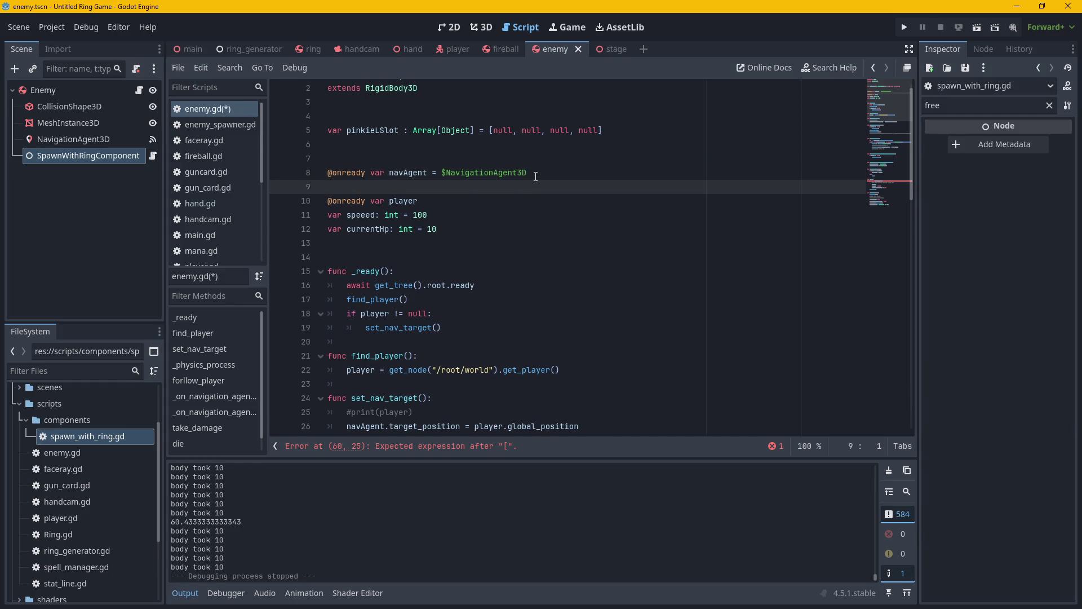
key("ctrl+z")
key("ctrl+z")
key("Return")
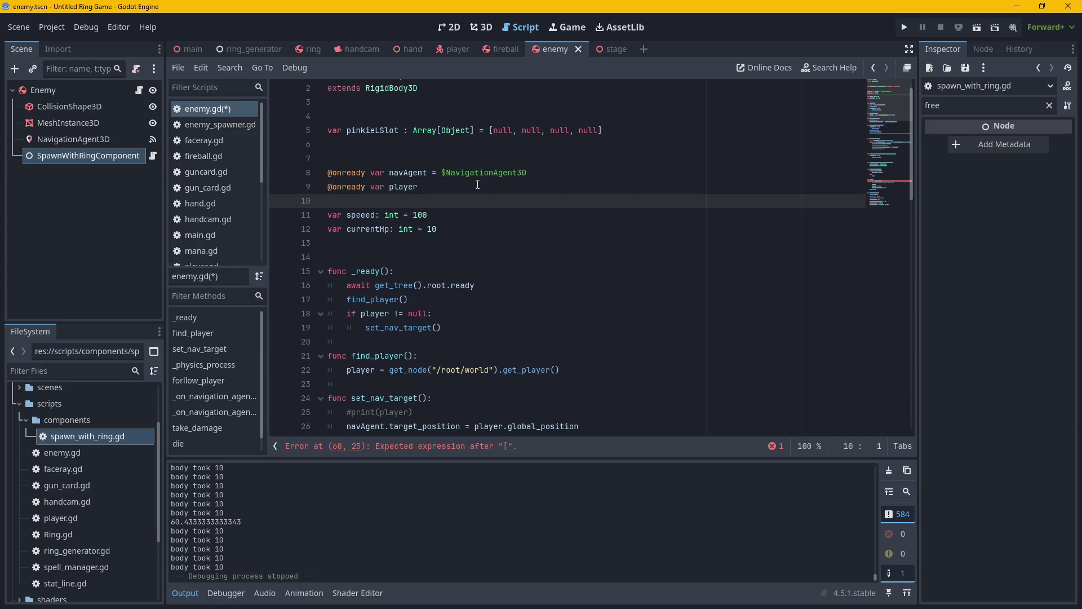
type("@onready var ringGenerator = get_node(\"/root/world/ring_generator\")")
Step: Scroll back down to die() and select the word reparent on line 64
scroll(476, 192, "down", 15)
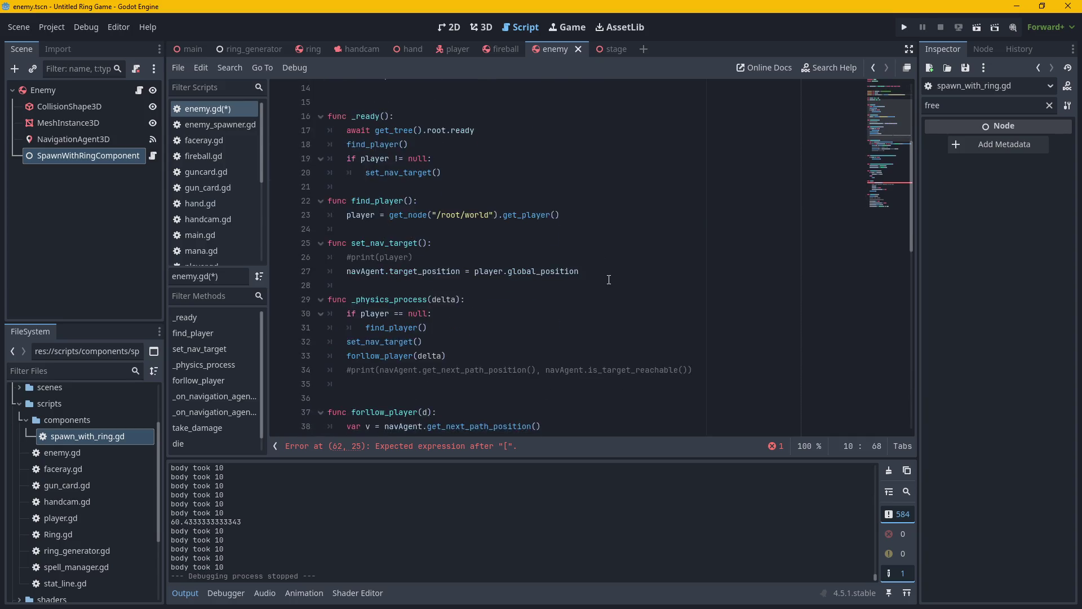
left_click(474, 256)
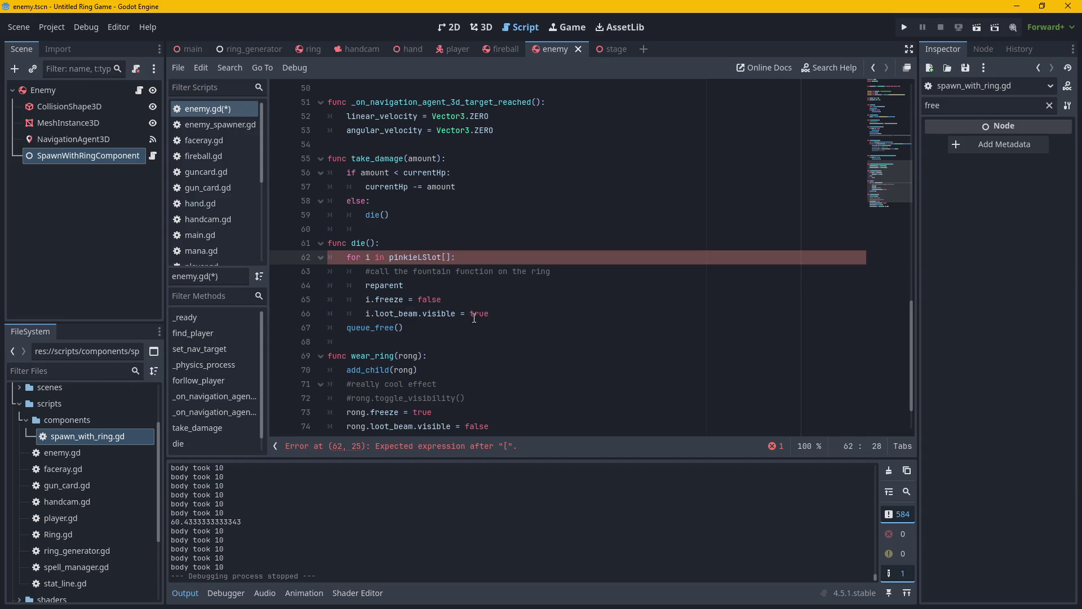
left_click(496, 316)
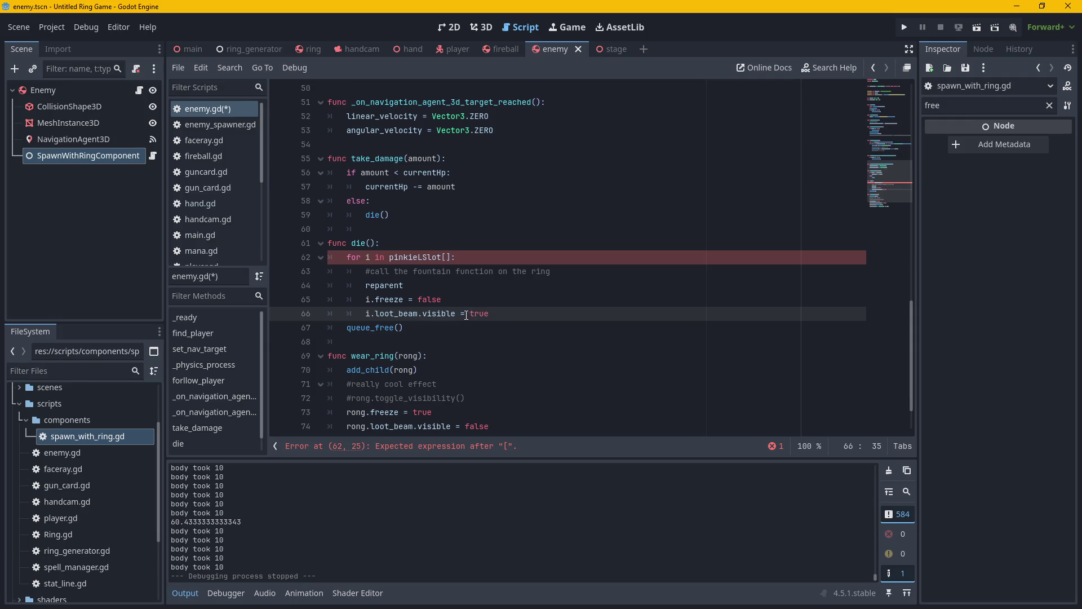
double_click(412, 284)
Step: Turn the reparent line into reparent(ringGenerator) using autocomplete
left_click_drag(365, 284, 408, 285)
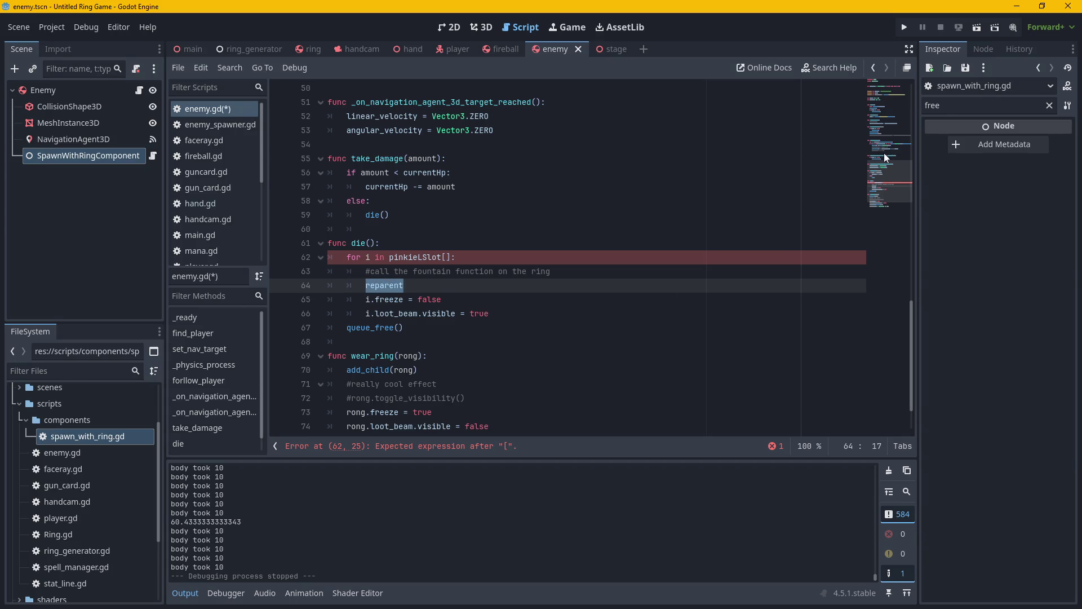
left_click_drag(885, 159, 886, 79)
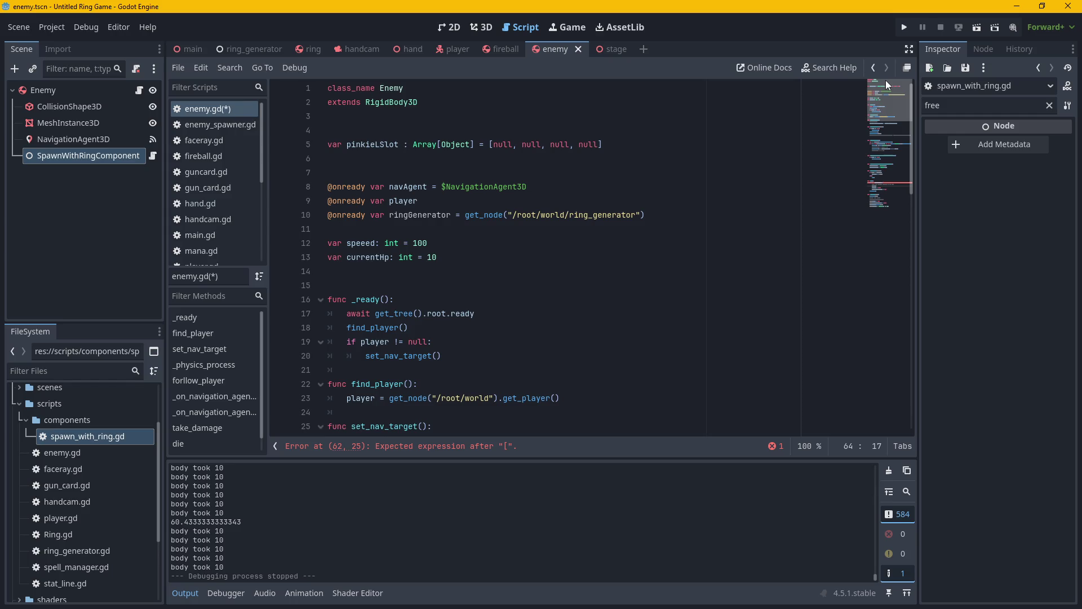
left_click(877, 166)
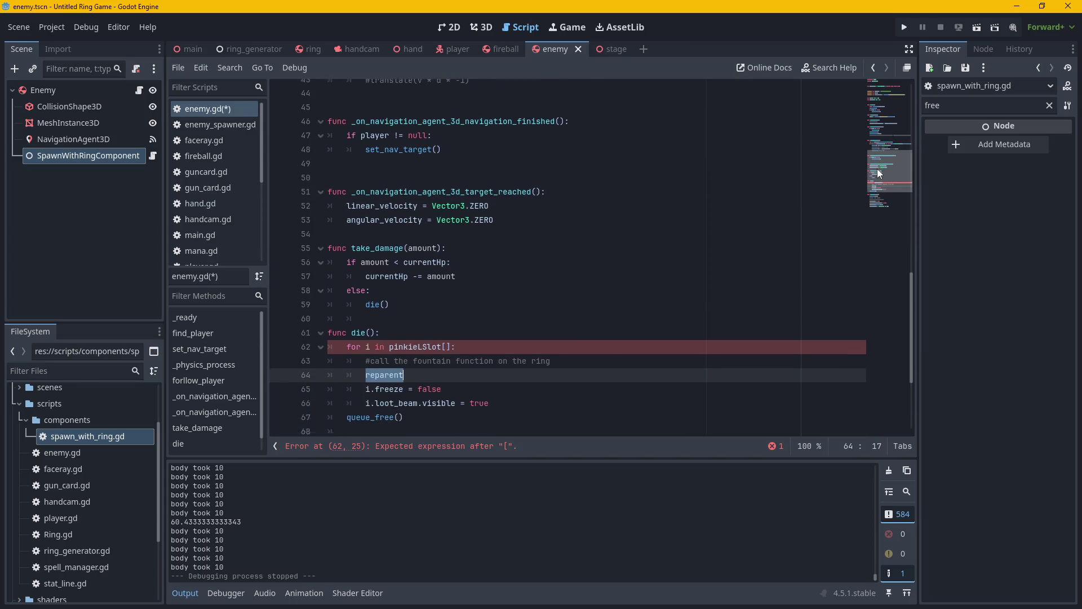
left_click_drag(877, 168, 878, 170)
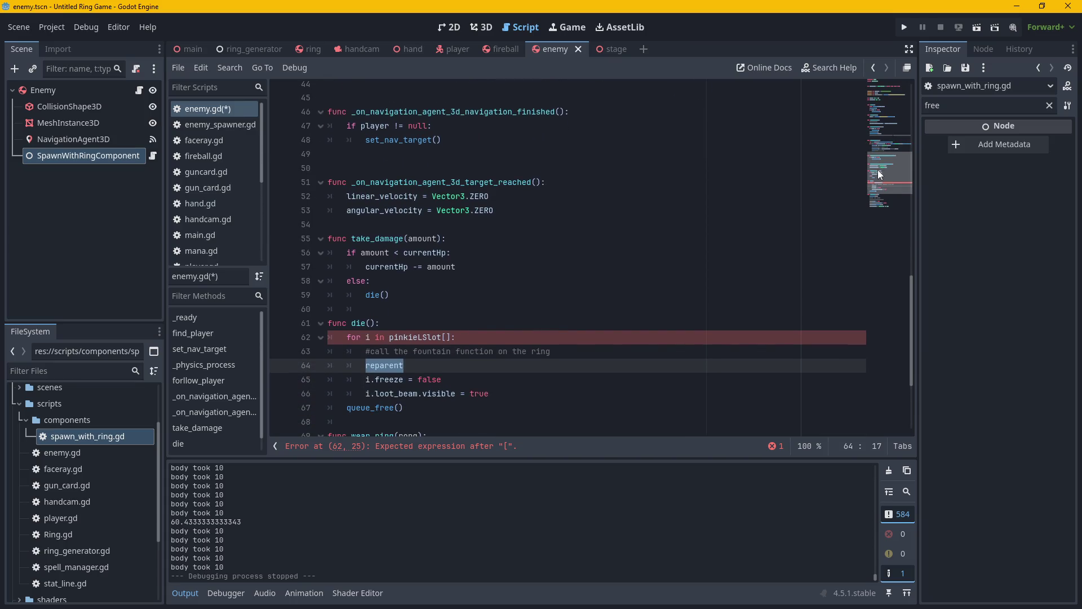
left_click(463, 365)
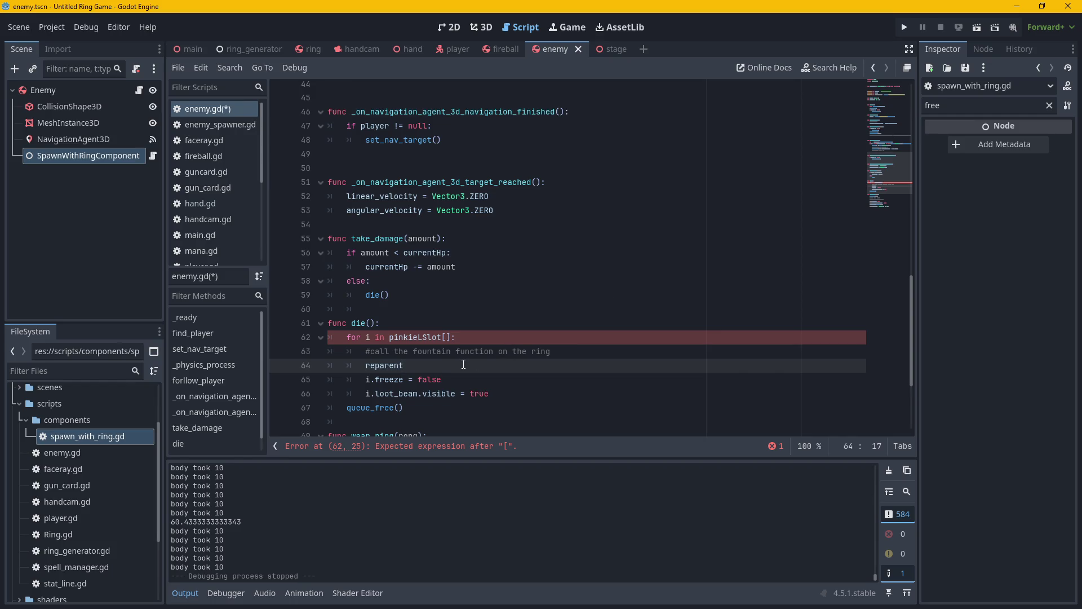
type("(")
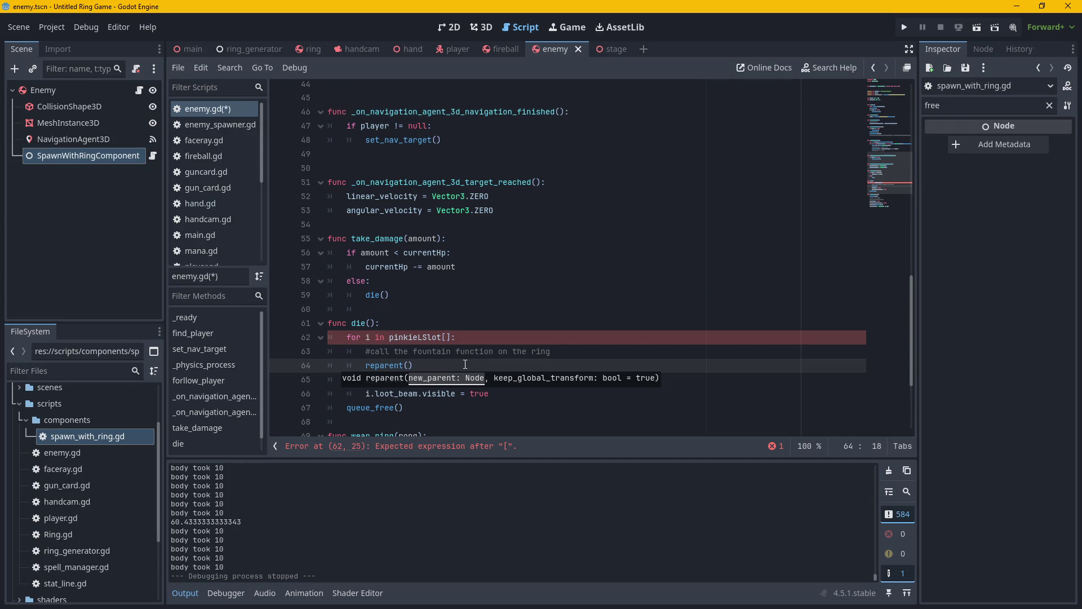
mouse_move(892, 187)
left_mouse_down()
mouse_move(888, 100)
mouse_move(868, 235)
left_mouse_up()
type("ring")
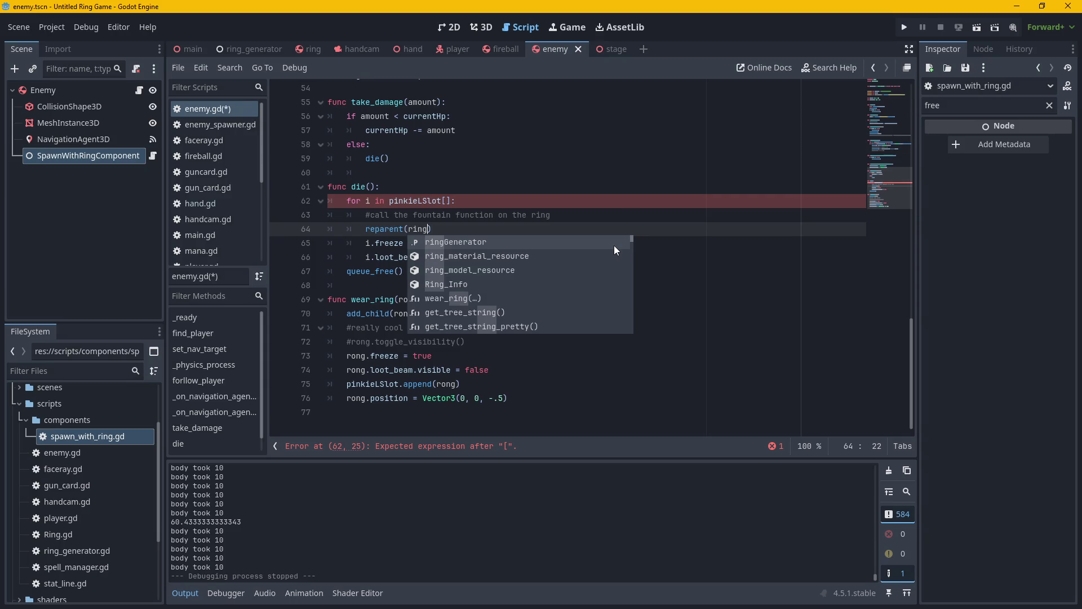
key("Return")
type(",")
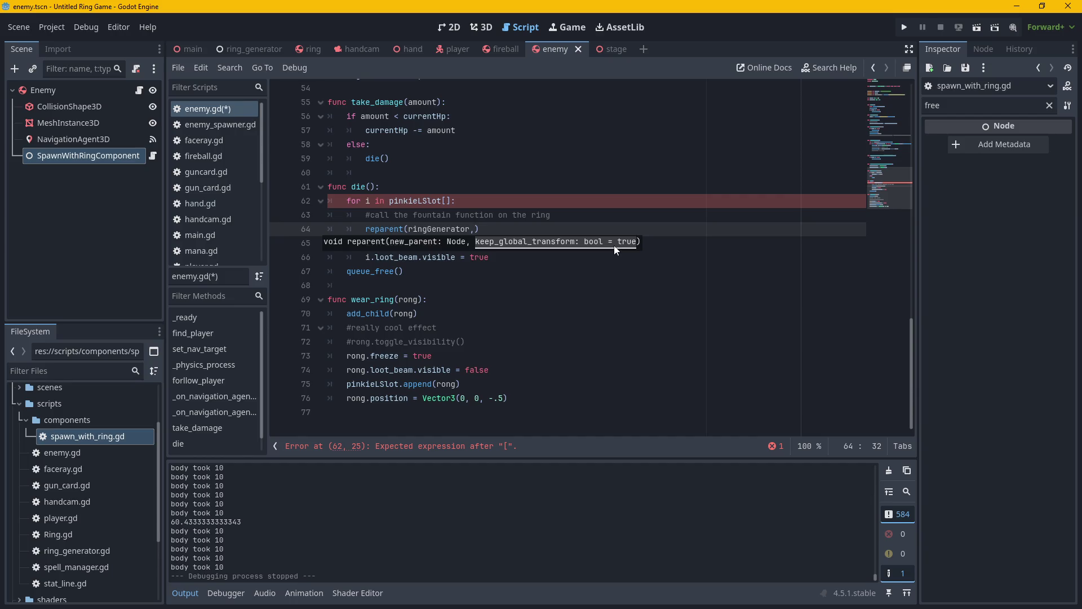
key("BackSpace")
left_click(554, 231)
Step: Delete the empty brackets after pinkieLSlot on line 62 and run the game
left_click(458, 197)
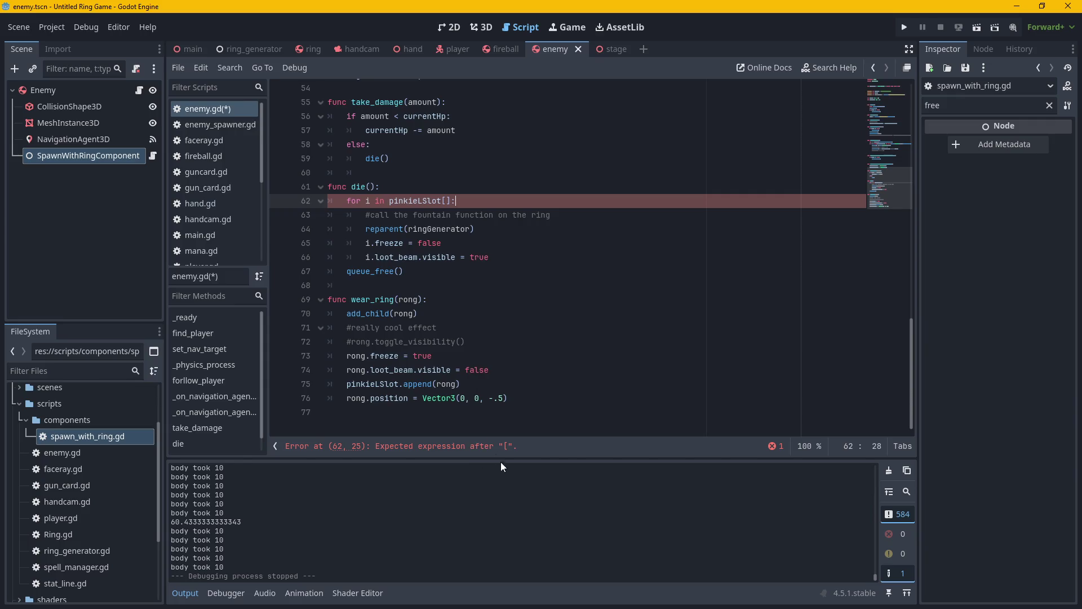
key("Left")
key("BackSpace")
key("BackSpace")
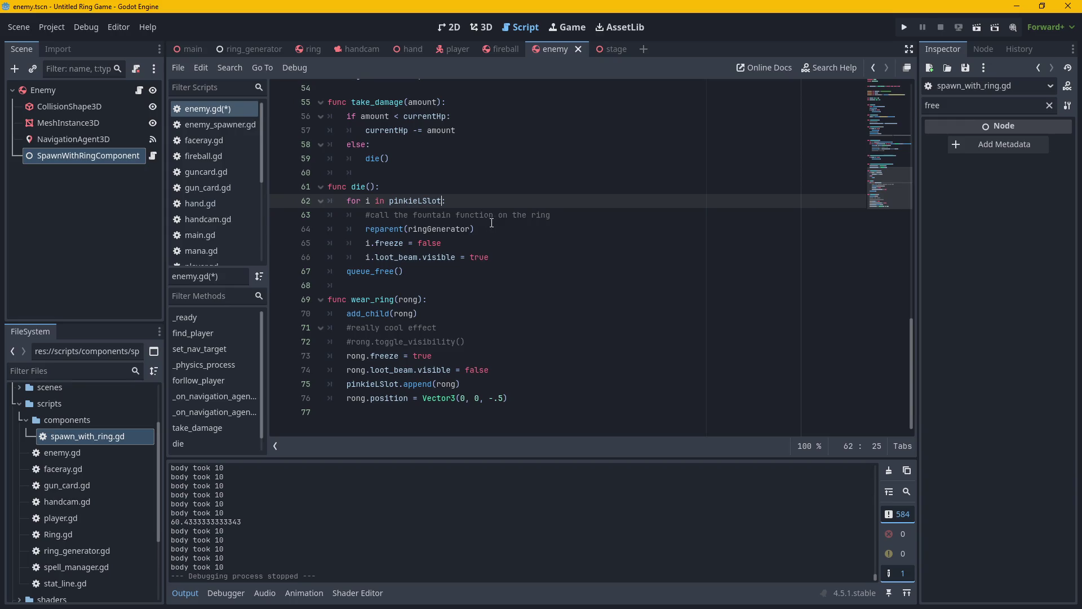
key("F5")
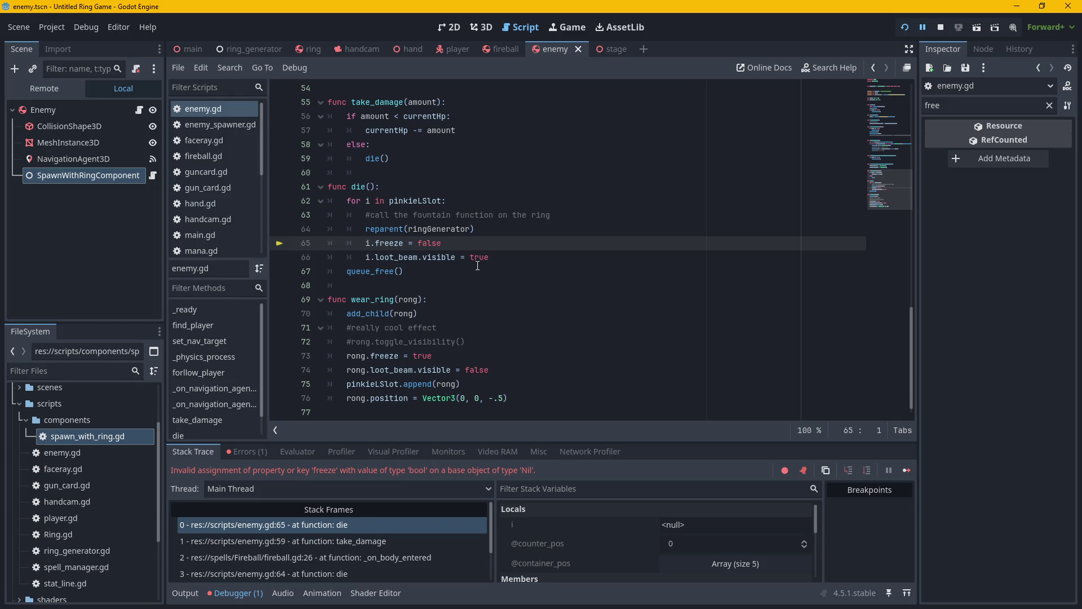
Step: After the freeze-on-Nil error at line 65, select reparent(ringGenerator) on line 64
left_click_drag(477, 229, 366, 228)
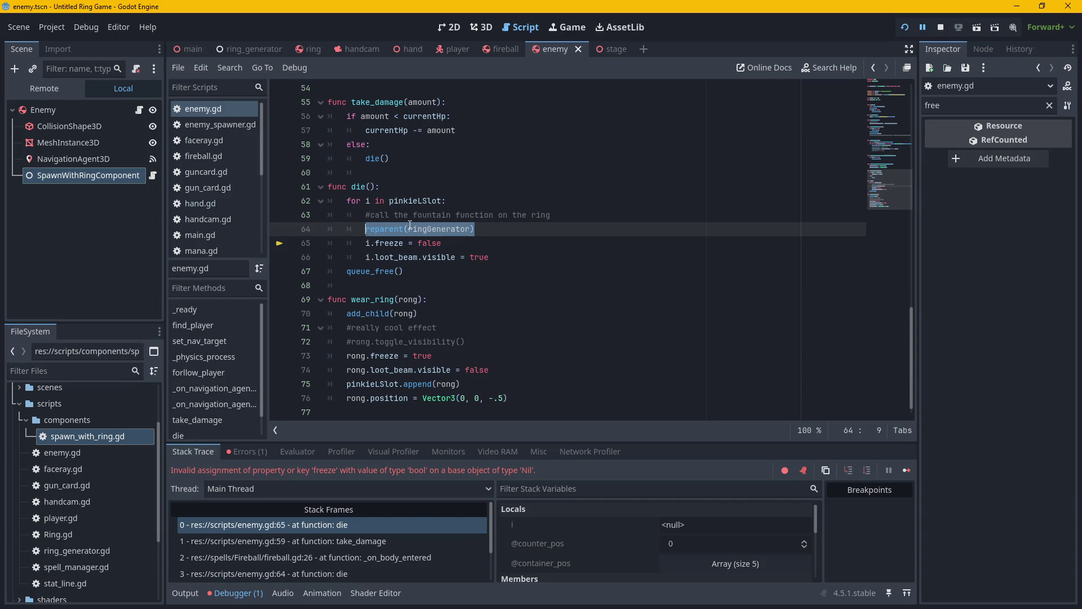
left_click(368, 230)
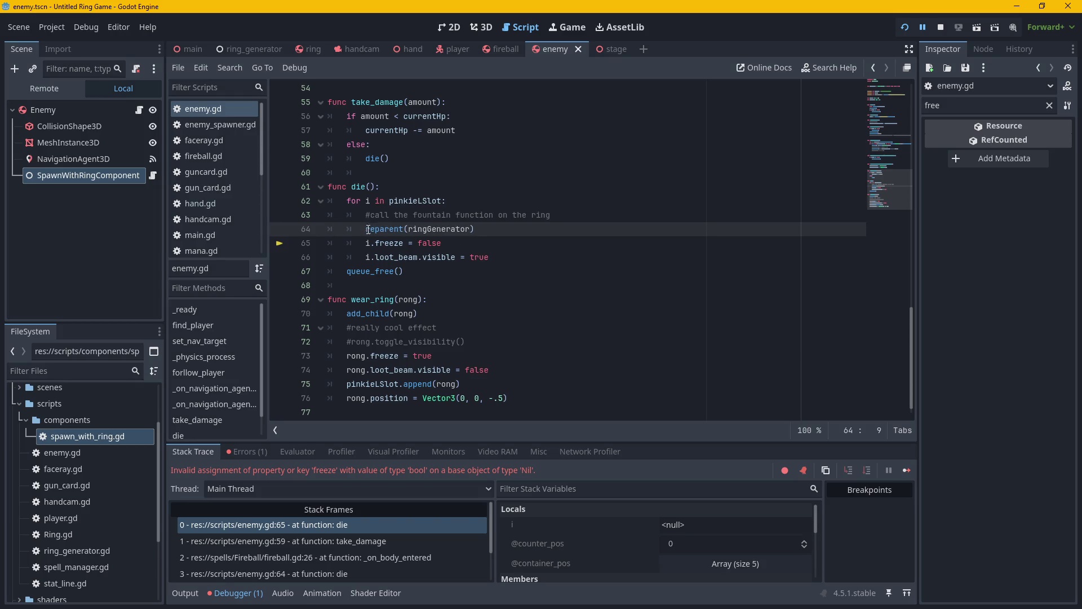
Step: Rewrite line 64 as i.reparent(ringGenerator) so it acts on the loop variable
type("i,")
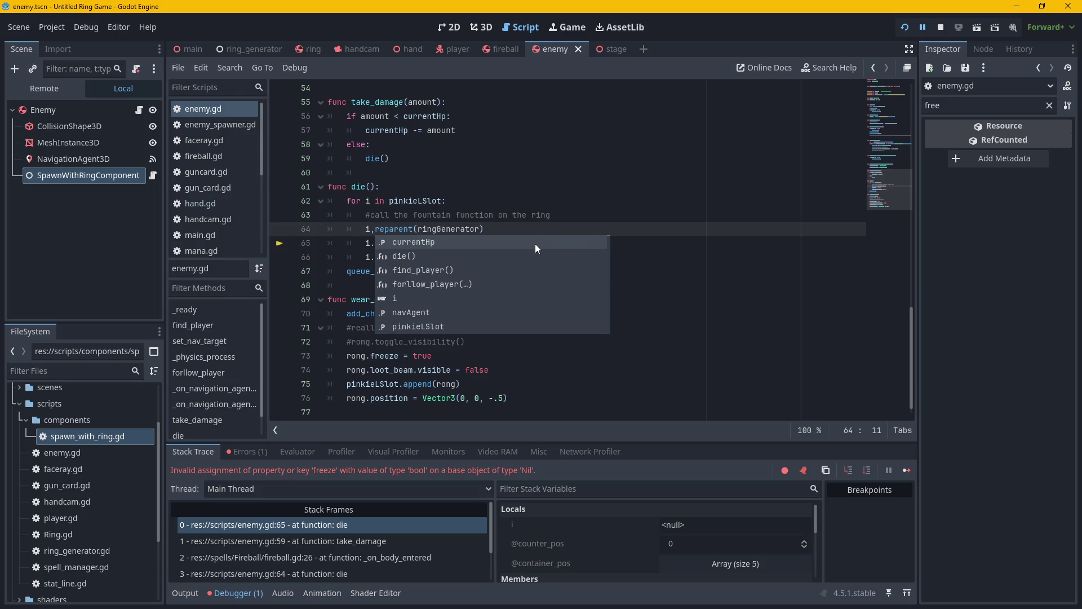
key("BackSpace")
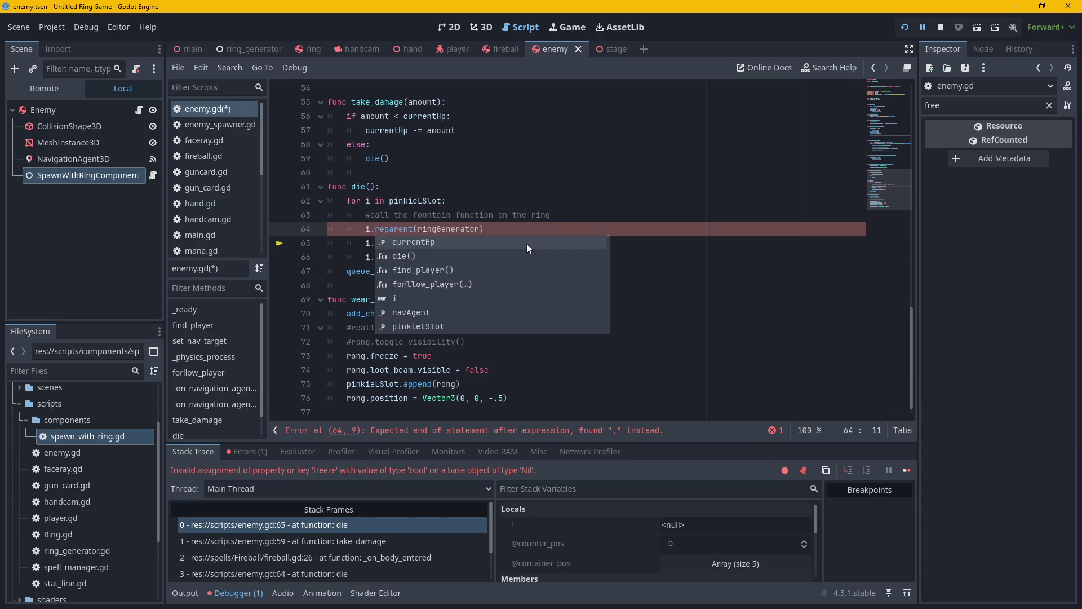
type(".")
left_click(544, 228)
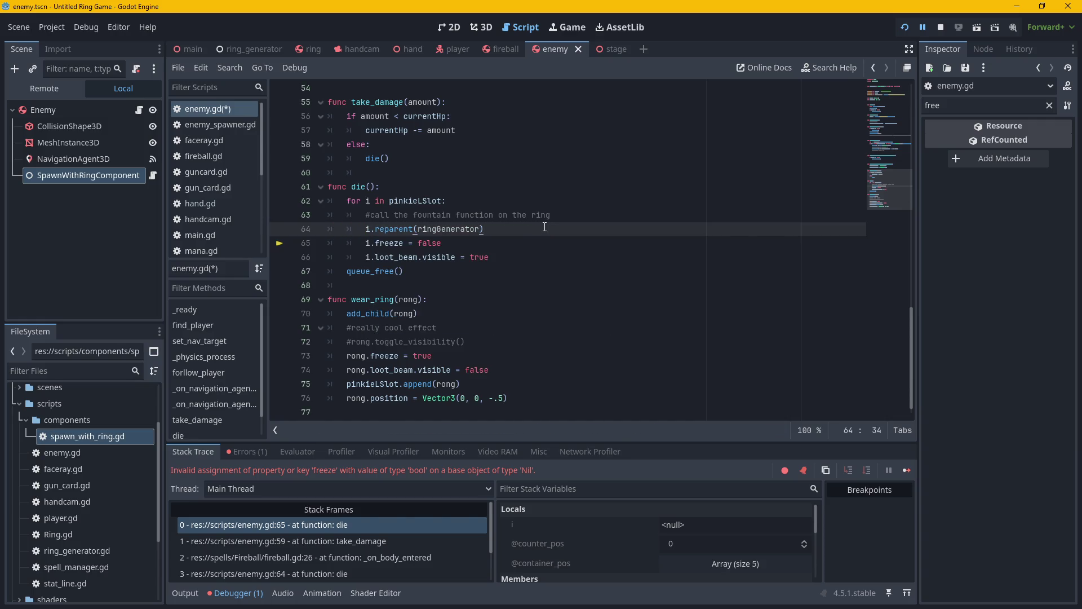
left_click(499, 259)
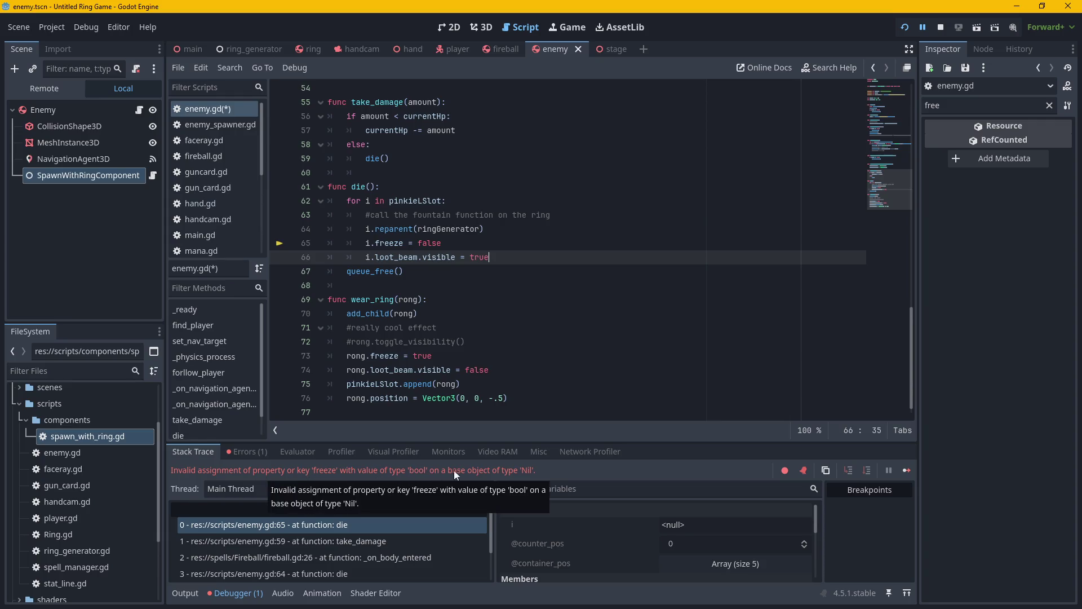
Step: Open a new empty line directly under the pinkieLSlot for loop, keeping the reparent call
left_click_drag(484, 229, 351, 227)
key("BackSpace")
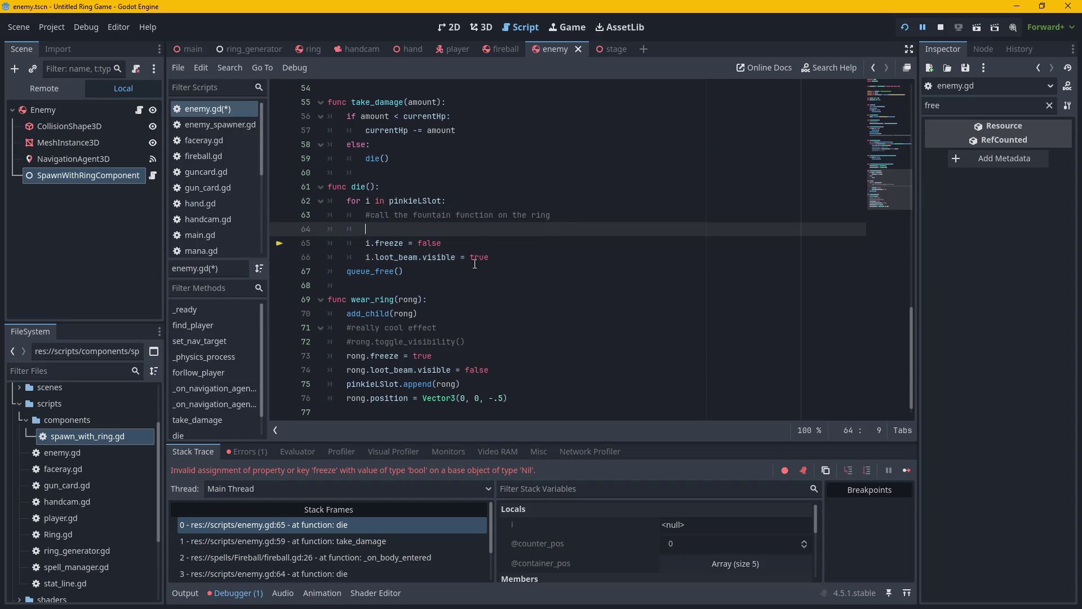
left_click(512, 259)
key("ctrl+z")
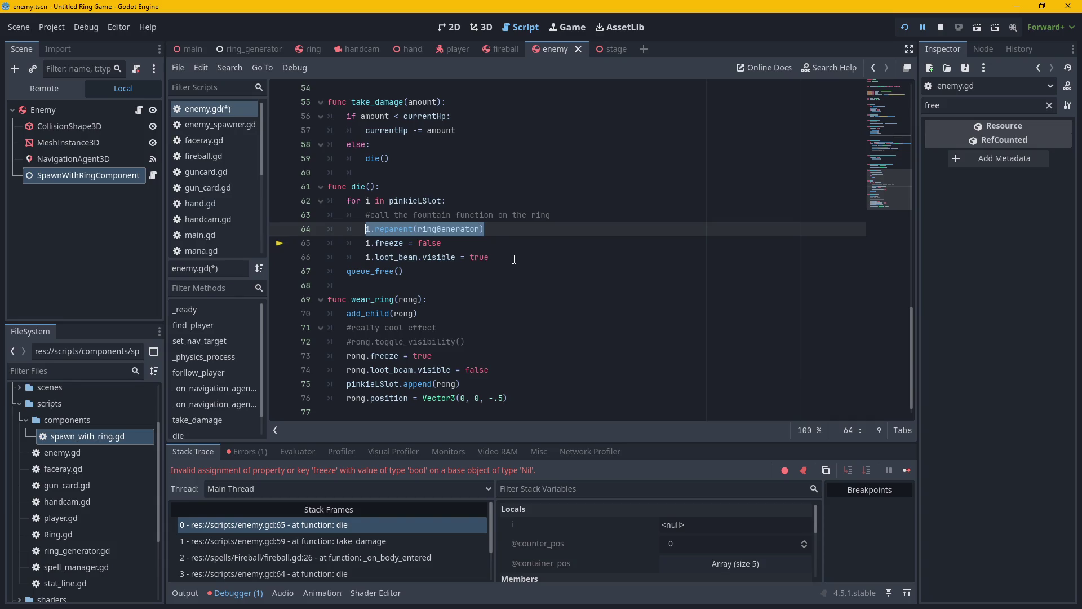
left_click(519, 254)
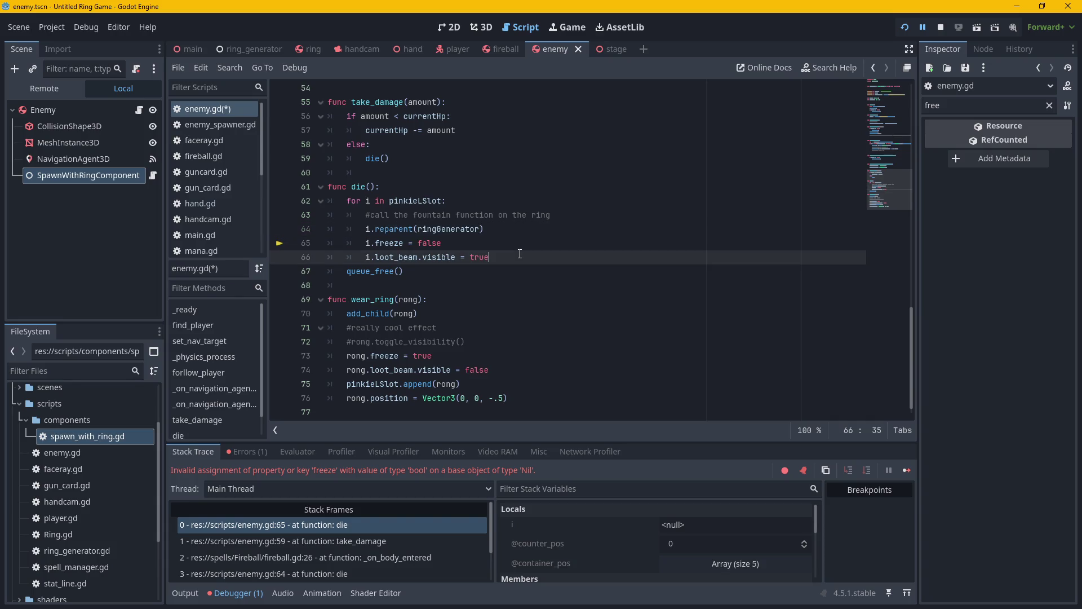
left_click(449, 201)
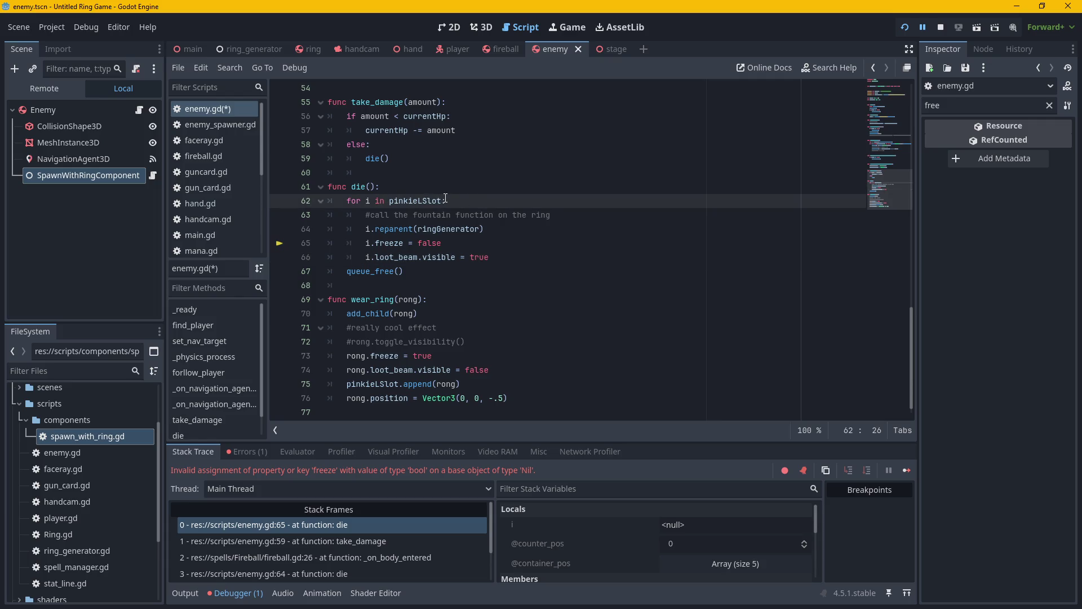
key("Return")
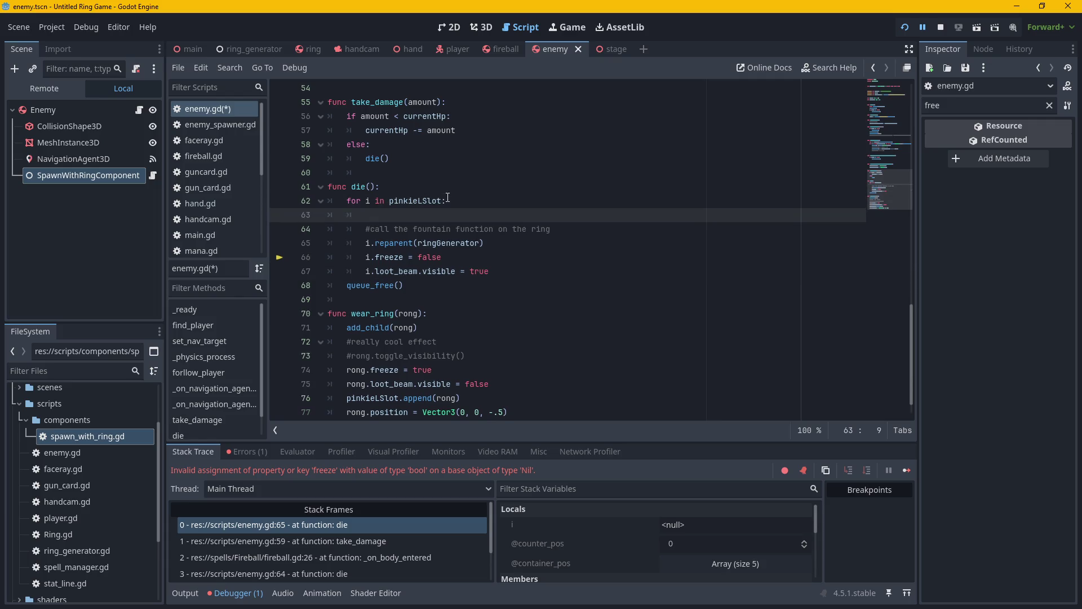
Step: Add an 'if i != null' check and indent the comment, reparent, freeze and loot_beam lines beneath it
key("Tab")
type("if i")
type(" != nu")
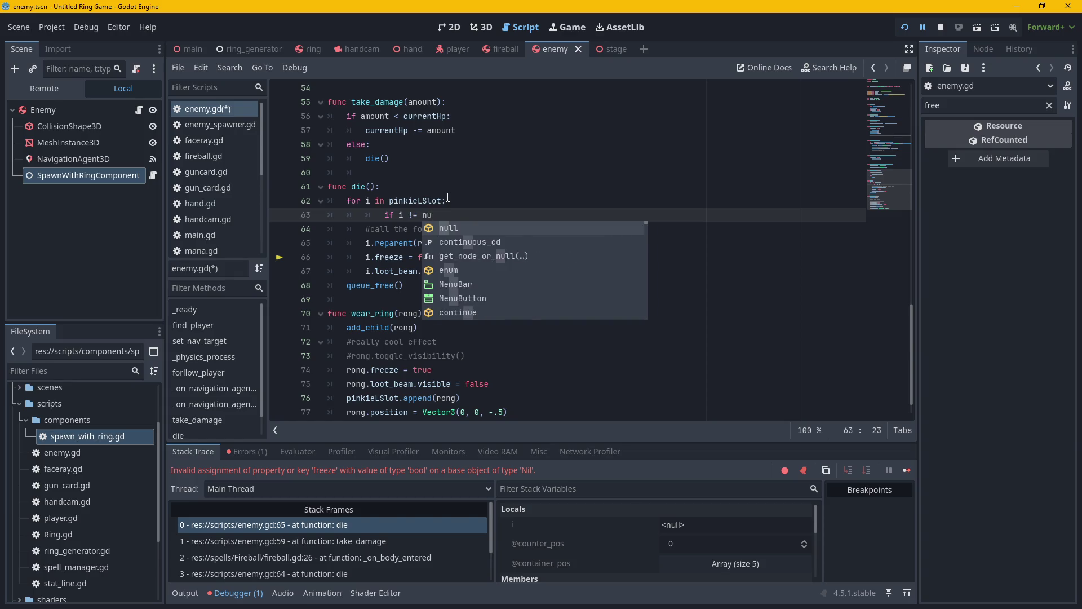
type("ll")
left_click(367, 229)
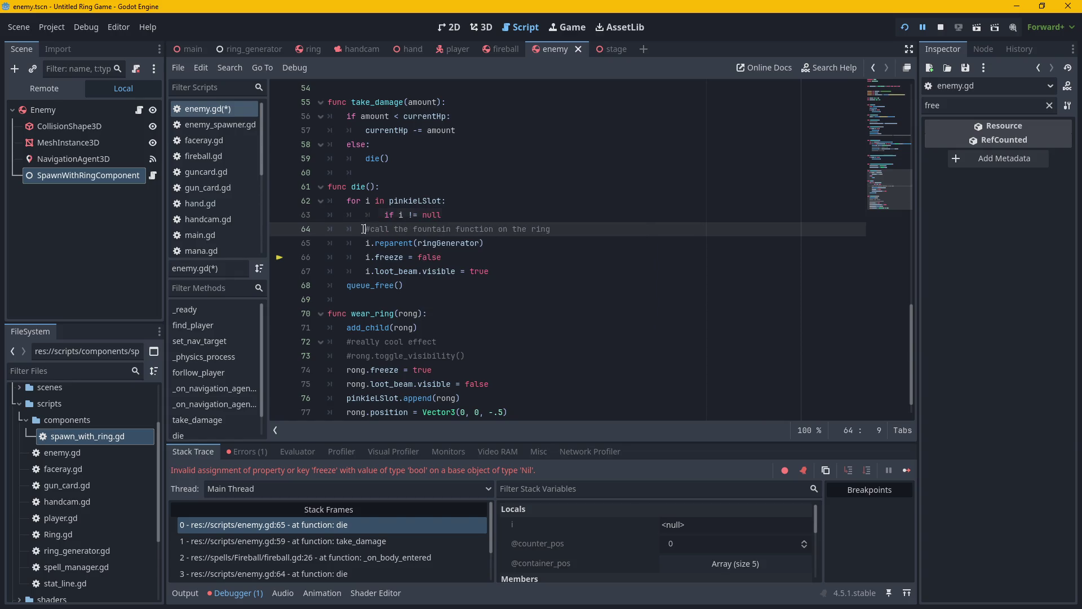
key("Tab")
left_click(367, 243)
key("Tab")
left_click(368, 258)
key("Tab")
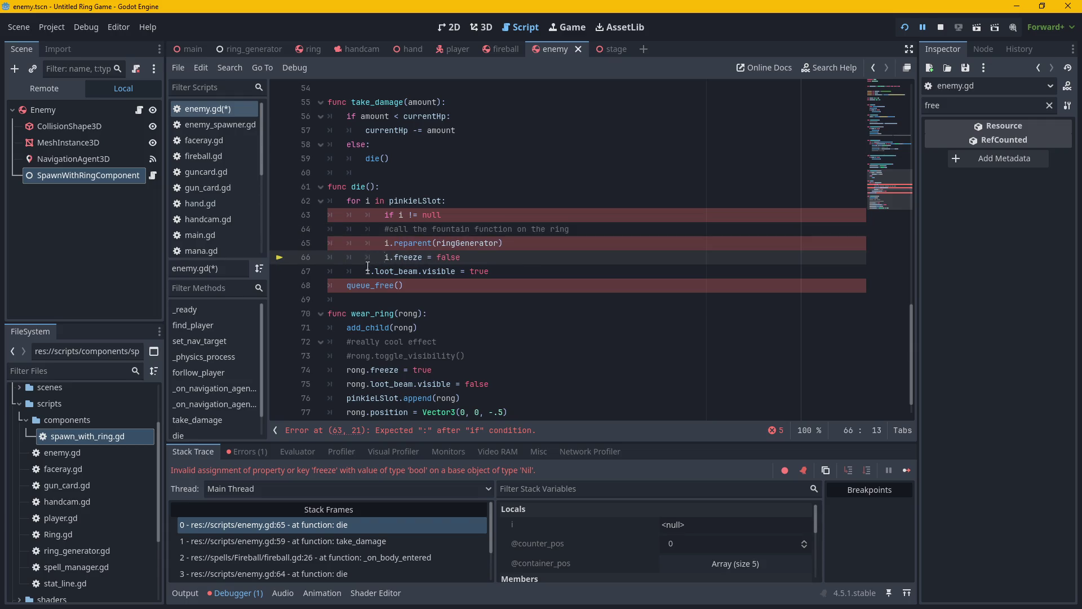
left_click(366, 273)
key("Tab")
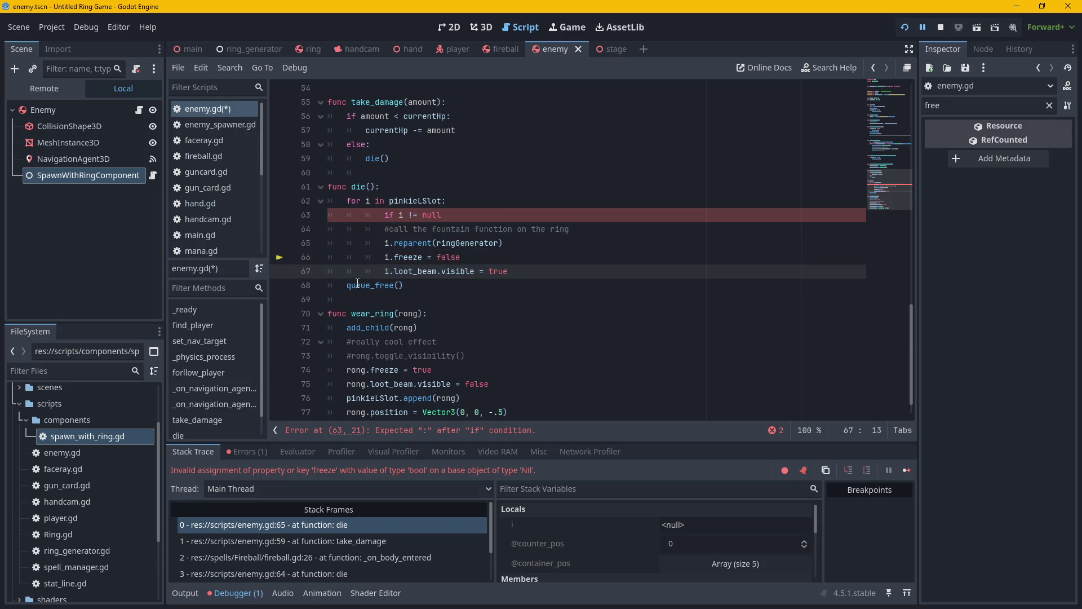
Step: Remove the extra indent from the if line and restart the game
left_click(384, 230)
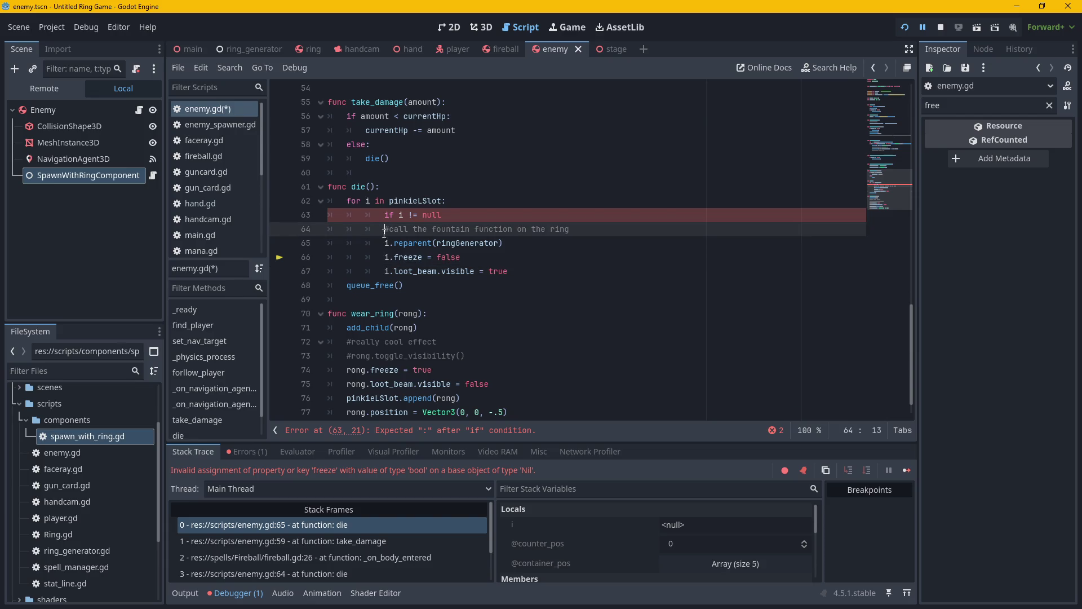
key("Up")
key("BackSpace")
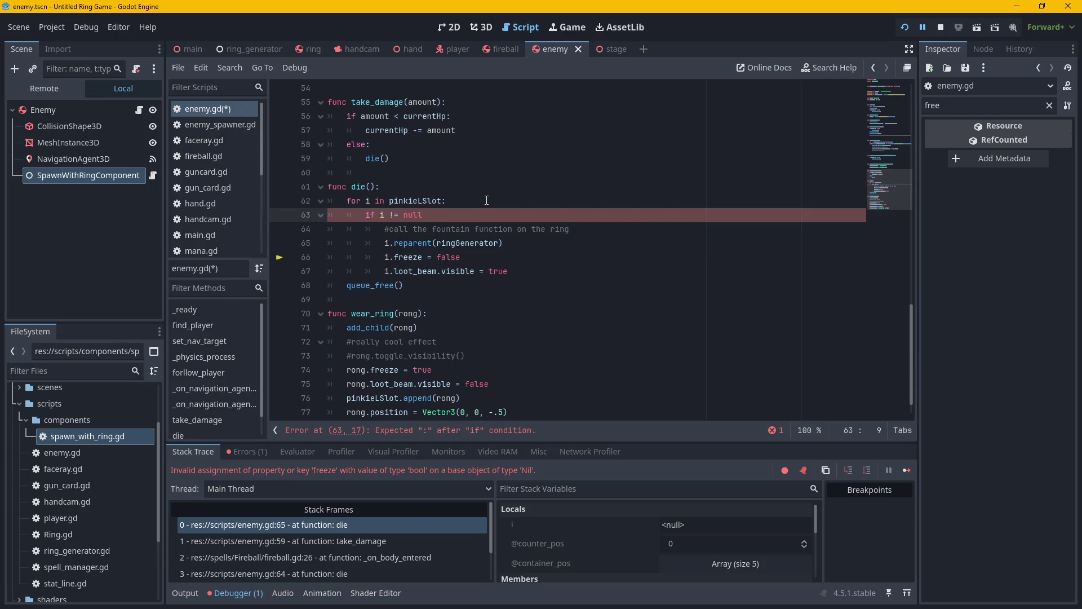
left_click(468, 215)
left_click(617, 272)
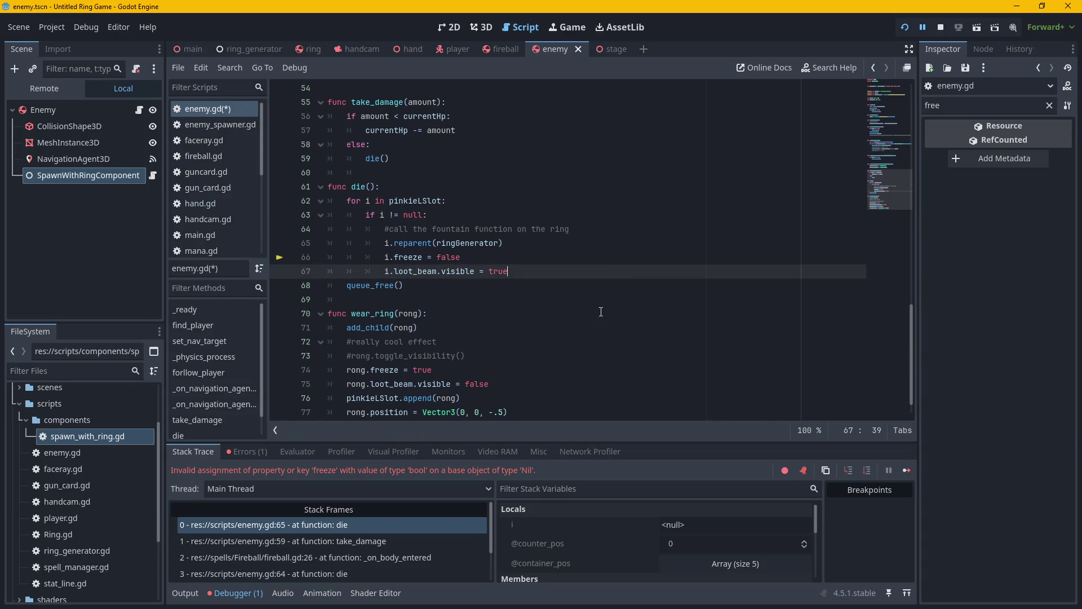
left_click(620, 313)
left_click(905, 27)
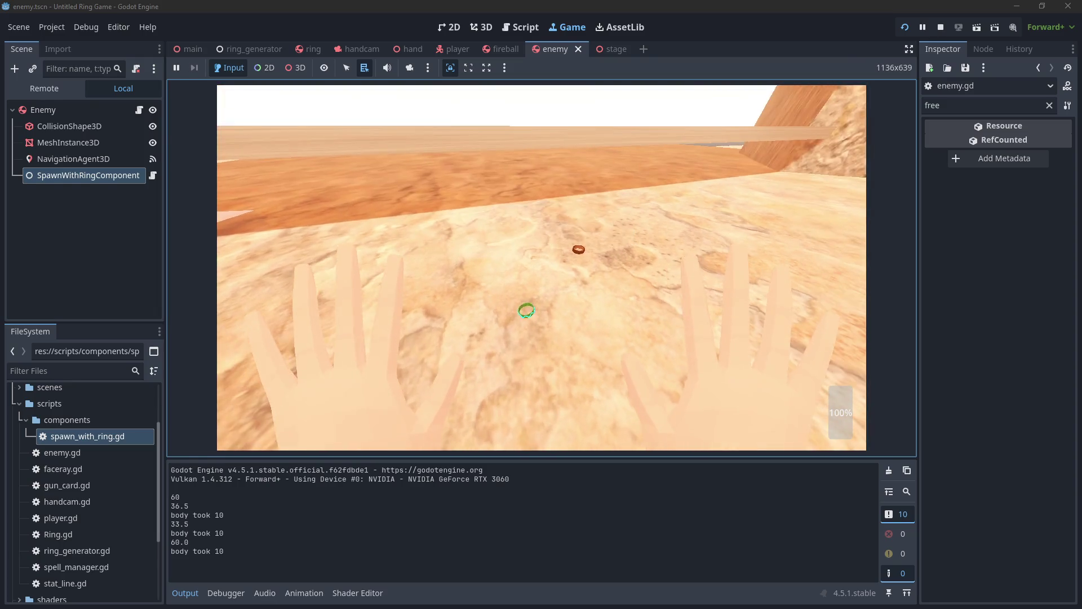
Step: Stop the running game test with F8 to get back to the enemy.gd script
key("F8")
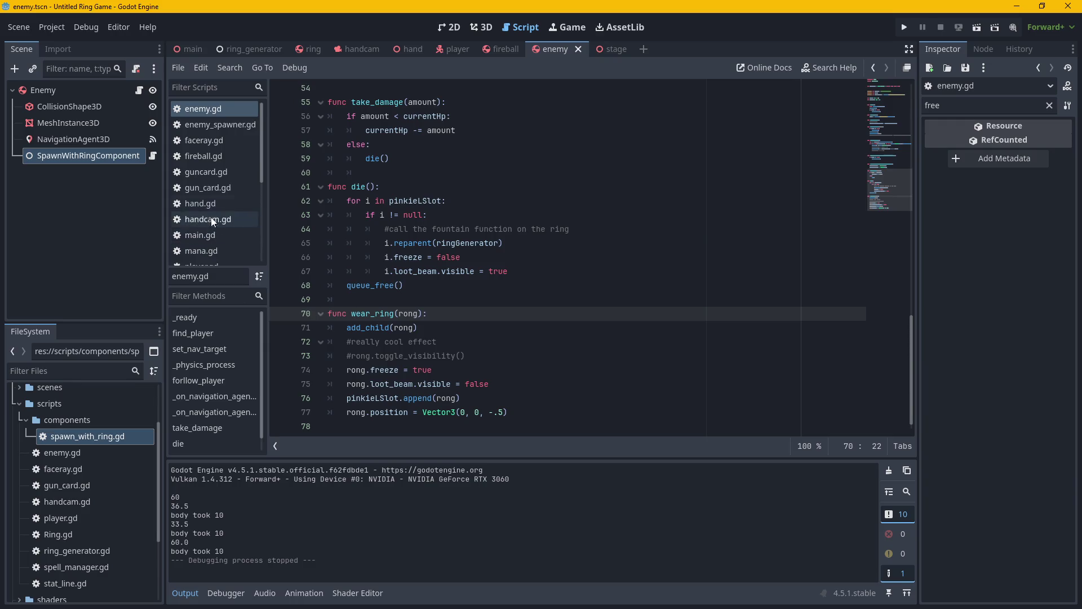
Step: Open Ring.gd and add a blank line after the end of _process
scroll(211, 198, "down", 1)
scroll(212, 198, "down", 2)
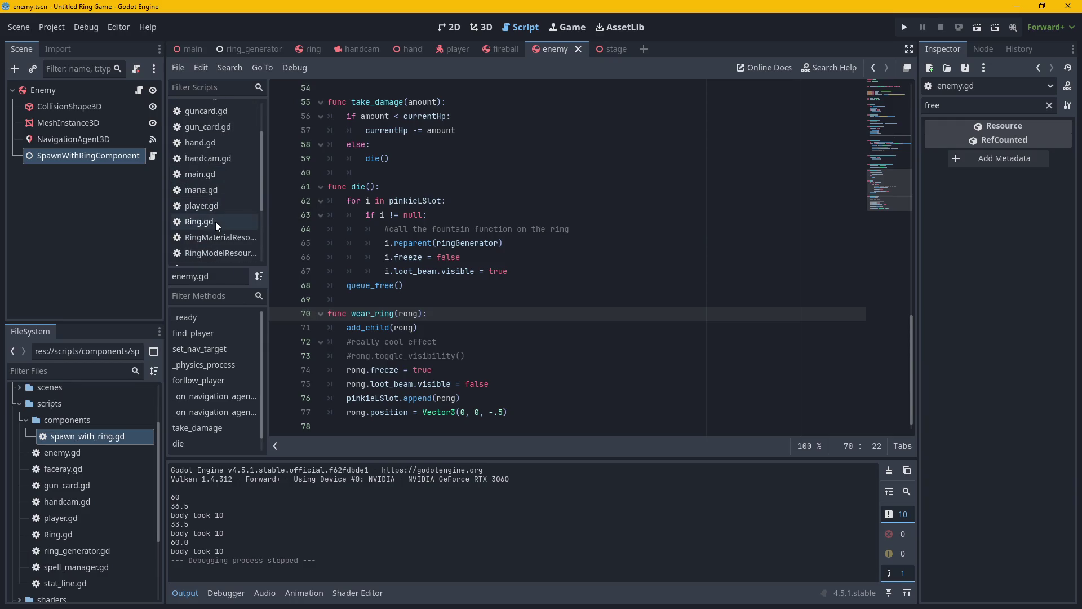
left_click(216, 222)
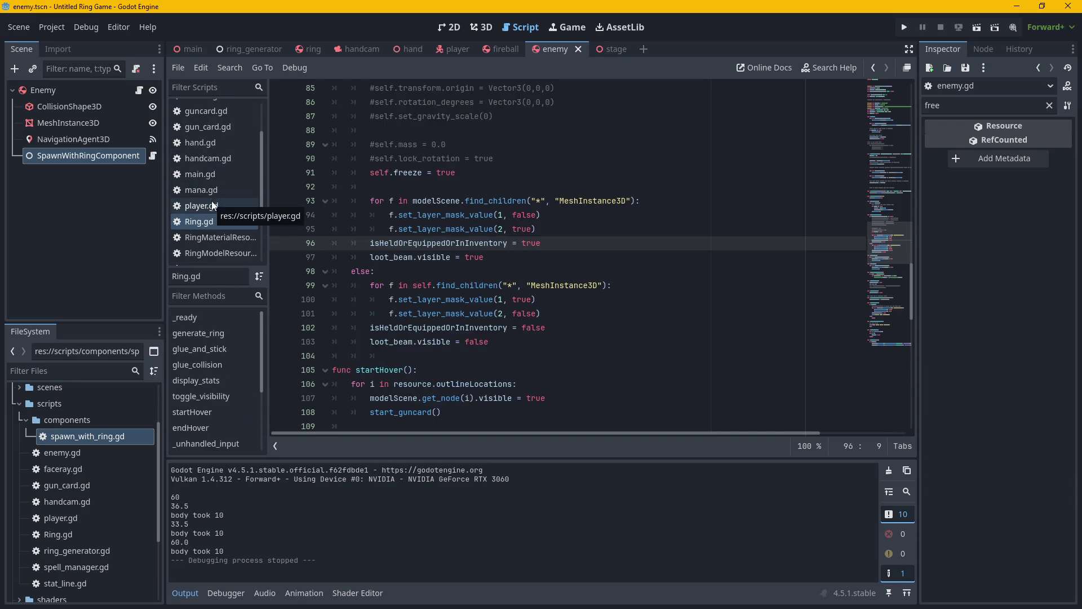
scroll(501, 163, "down", 2)
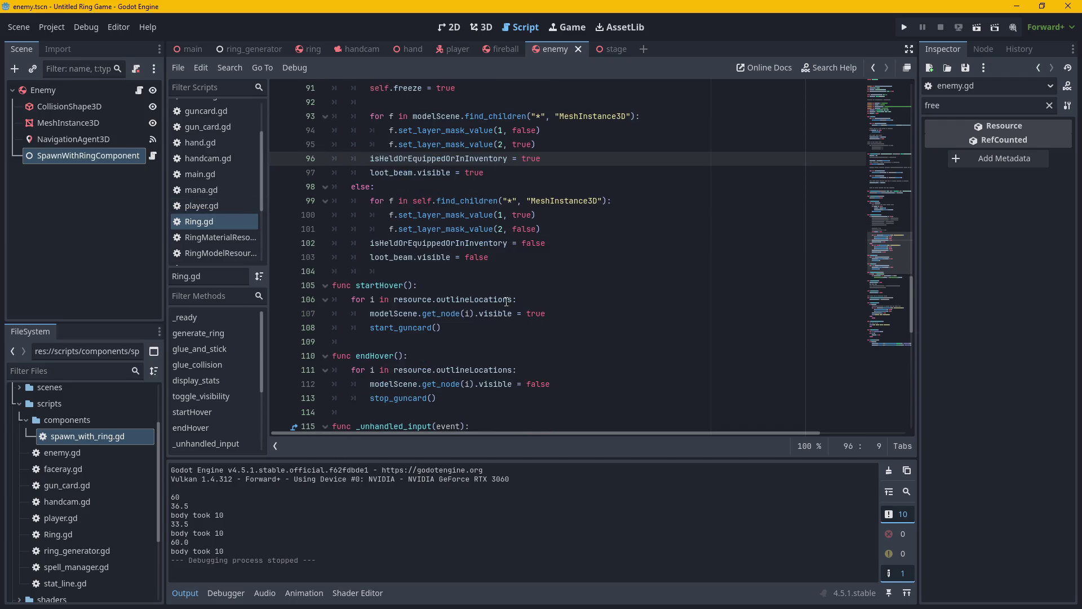
scroll(506, 301, "down", 5)
scroll(506, 301, "down", 3)
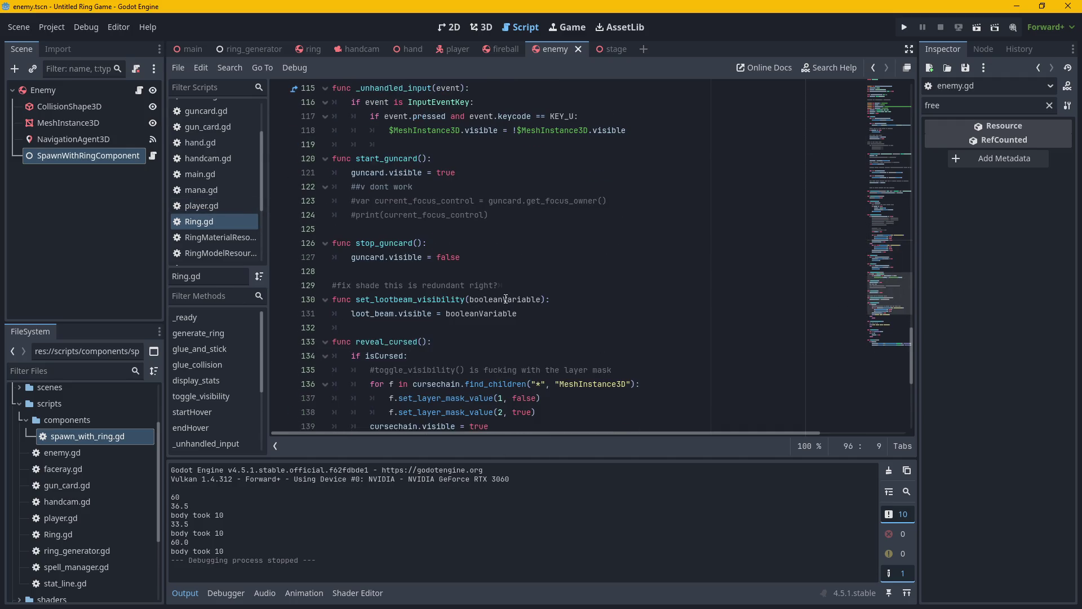
scroll(506, 298, "down", 7)
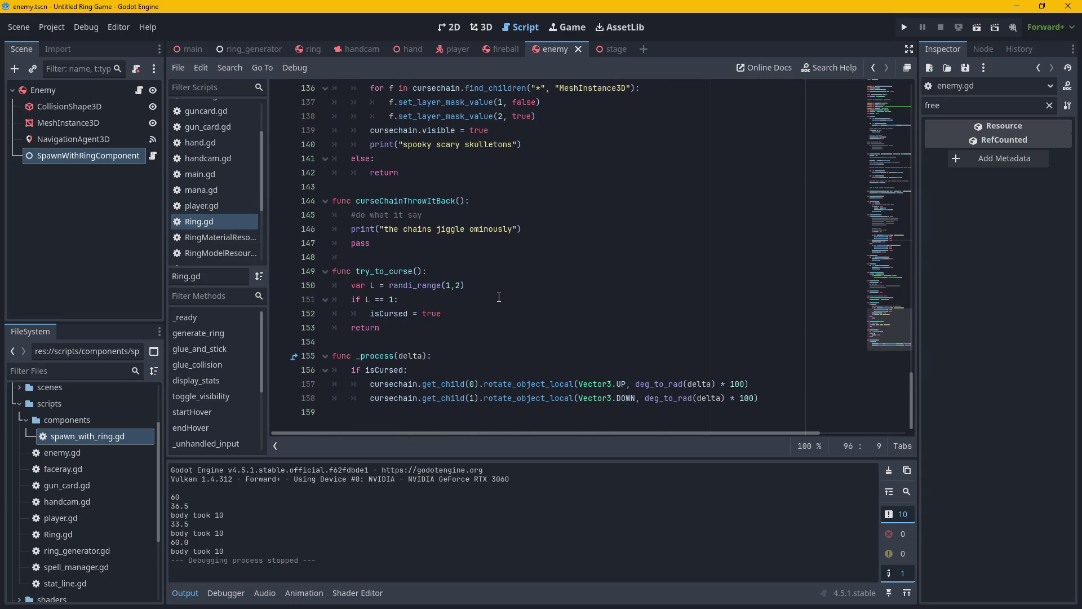
left_click(787, 395)
key("Return")
key("Return")
key("BackSpace")
key("BackSpace")
Step: Declare a new func fountain() with an empty indented body
type("func")
key("Escape")
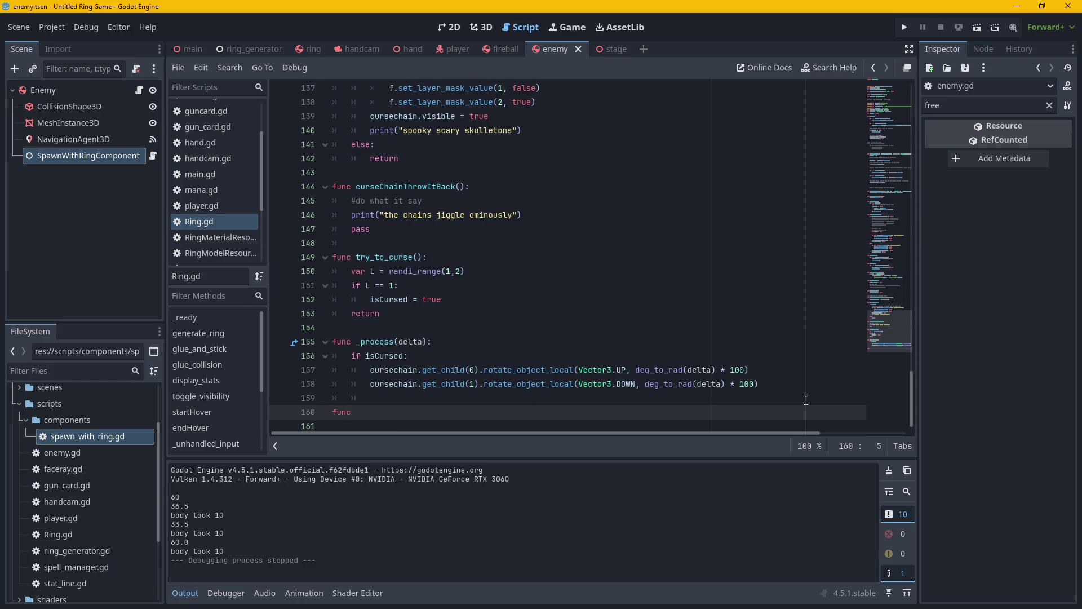
type("fountain(")
type(")")
key("Left")
key("Left")
key("End")
key("Return")
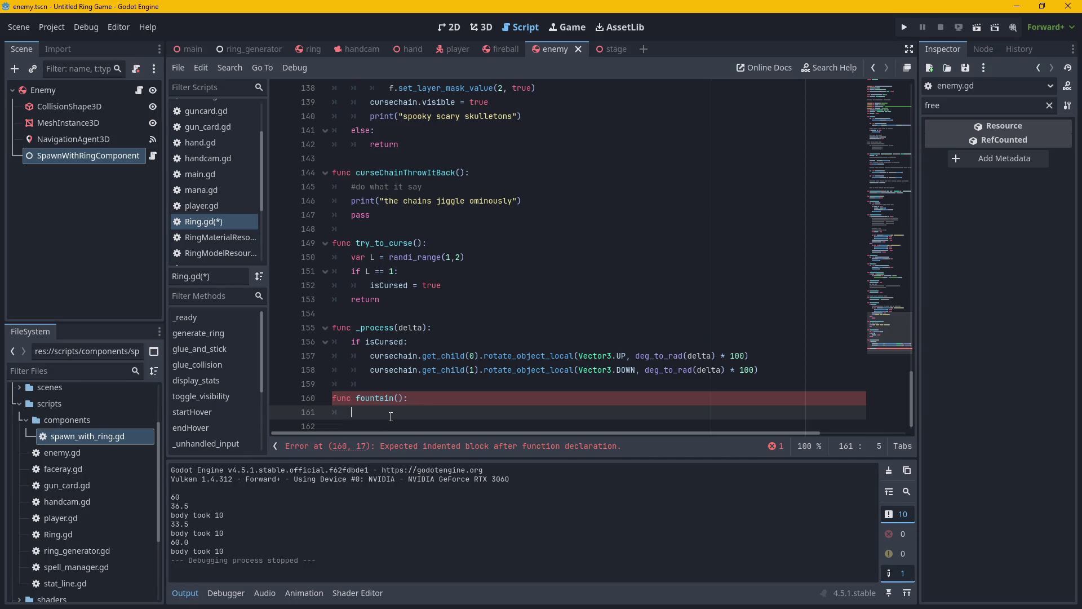
type("pas")
key("BackSpace")
key("BackSpace")
key("BackSpace")
Step: Check the Enemy node's properties in the Inspector, clearing the property filter
left_click(984, 50)
left_click(953, 48)
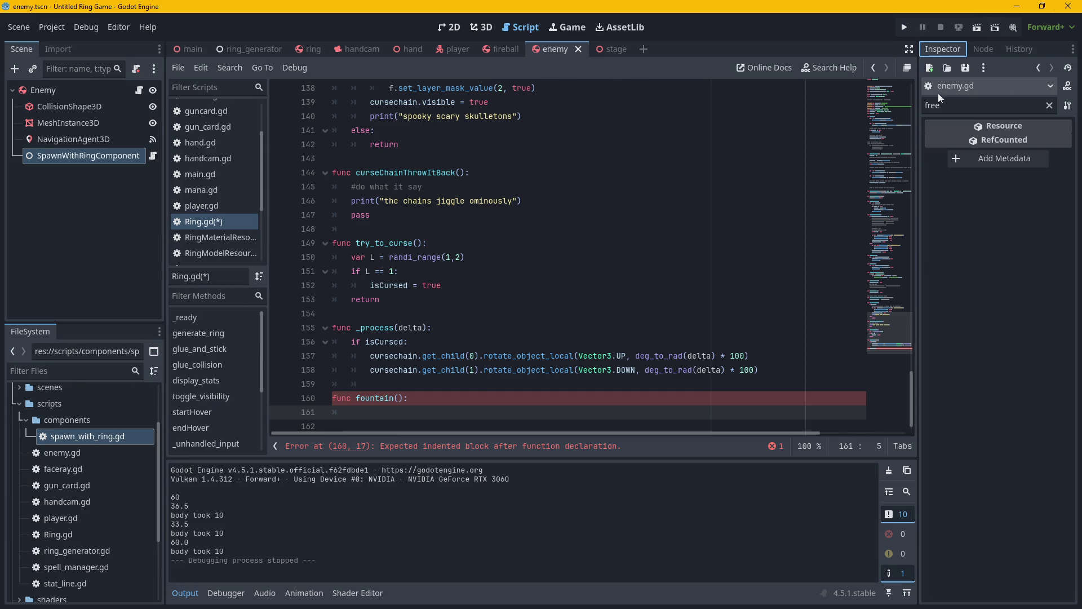
left_click(72, 95)
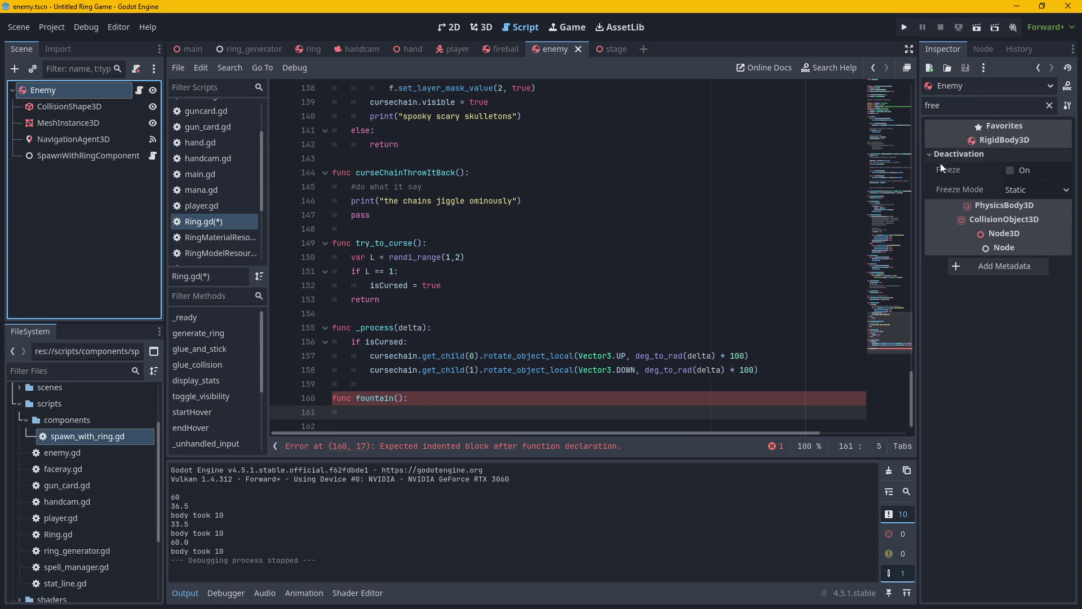
left_click(1049, 106)
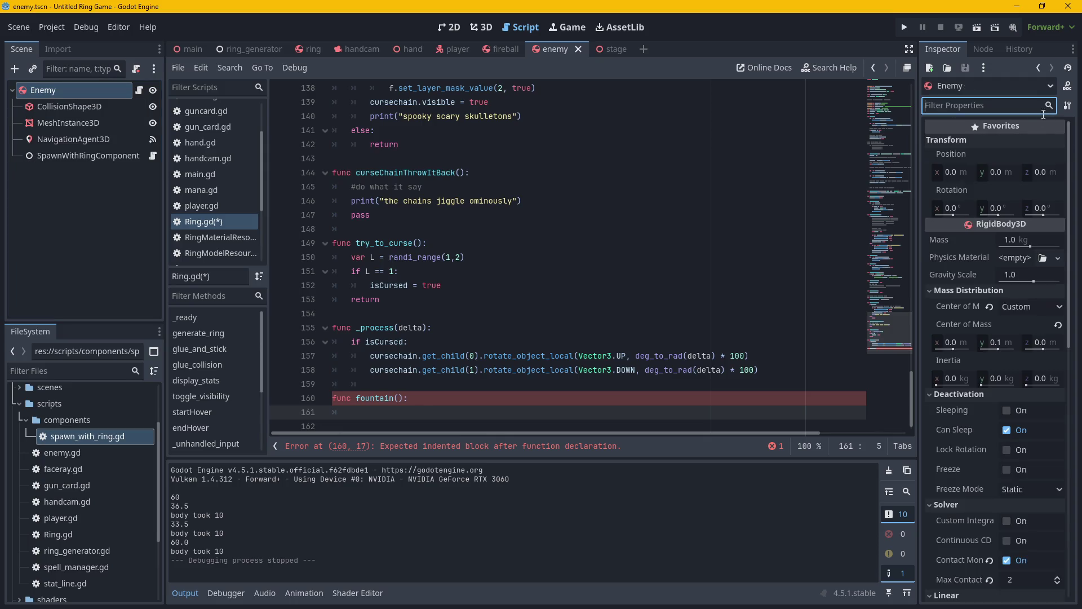
Step: On line 161, call apply_impulse() from autocomplete and start its argument with vector3
left_click(377, 411)
type("imp")
key("BackSpace")
key("BackSpace")
key("BackSpace")
type("apll")
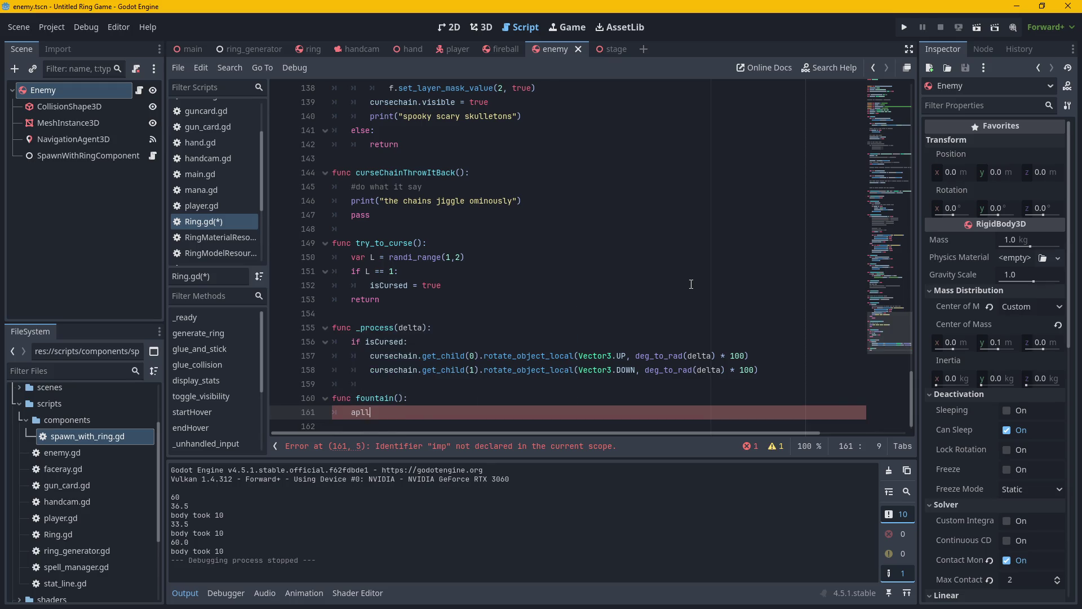
key("BackSpace")
key("BackSpace")
type("plyu")
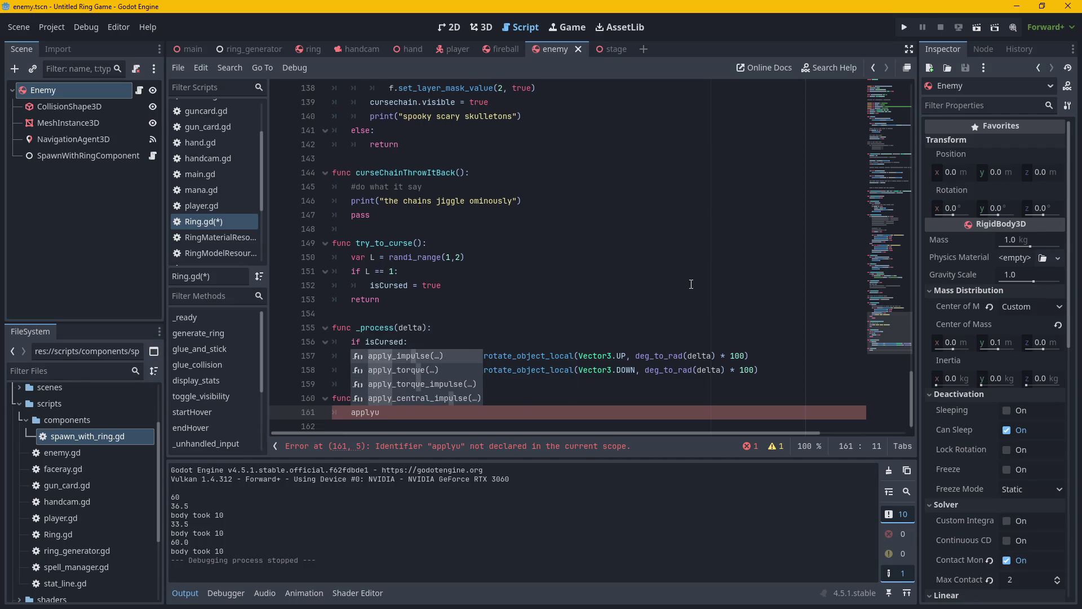
key("Return")
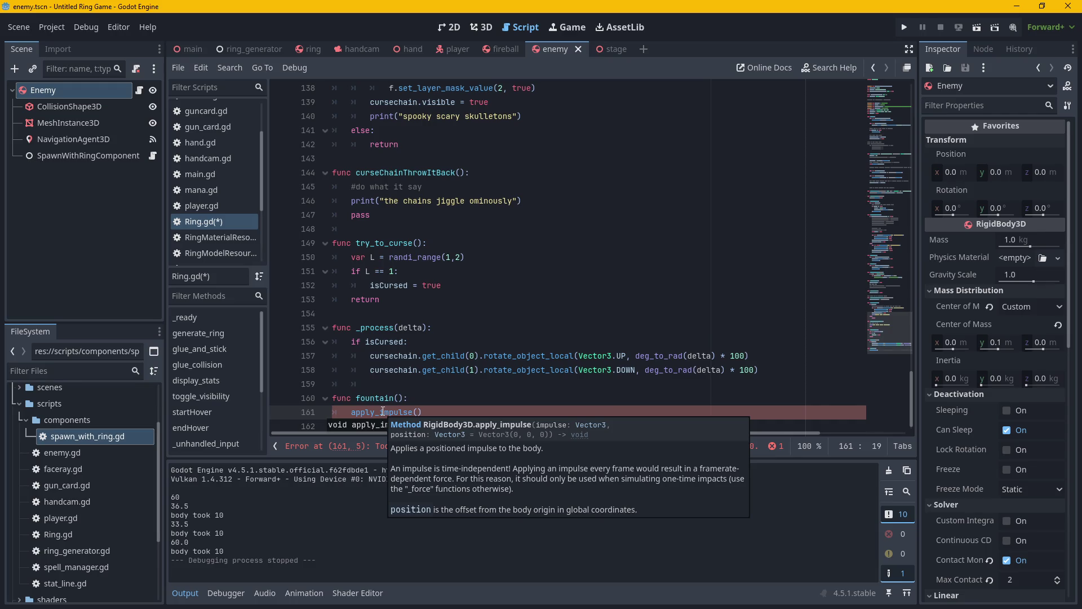
left_click(383, 412)
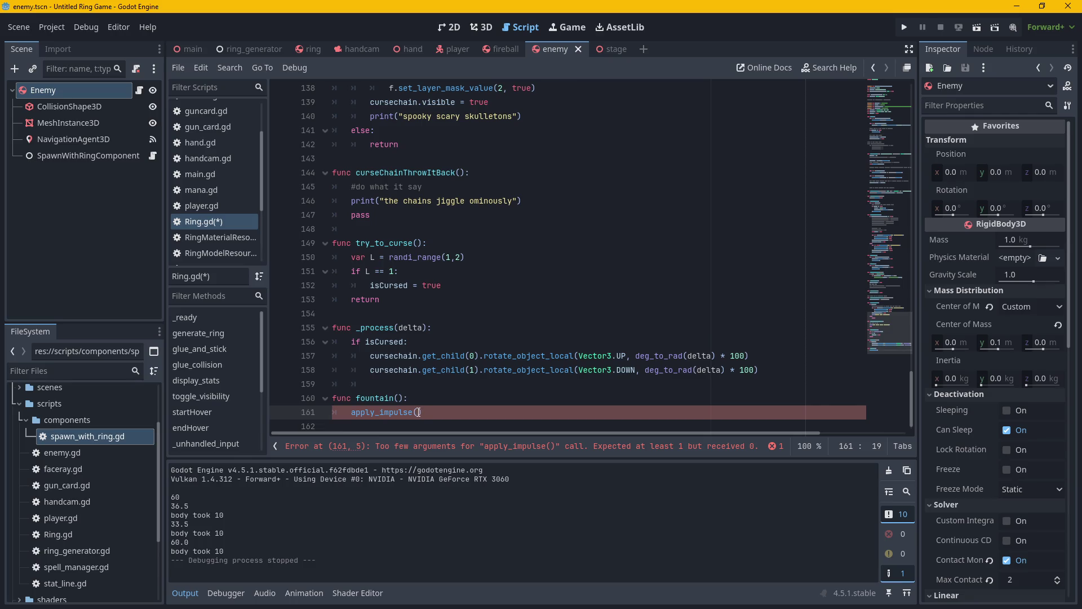
mouse_move(395, 412)
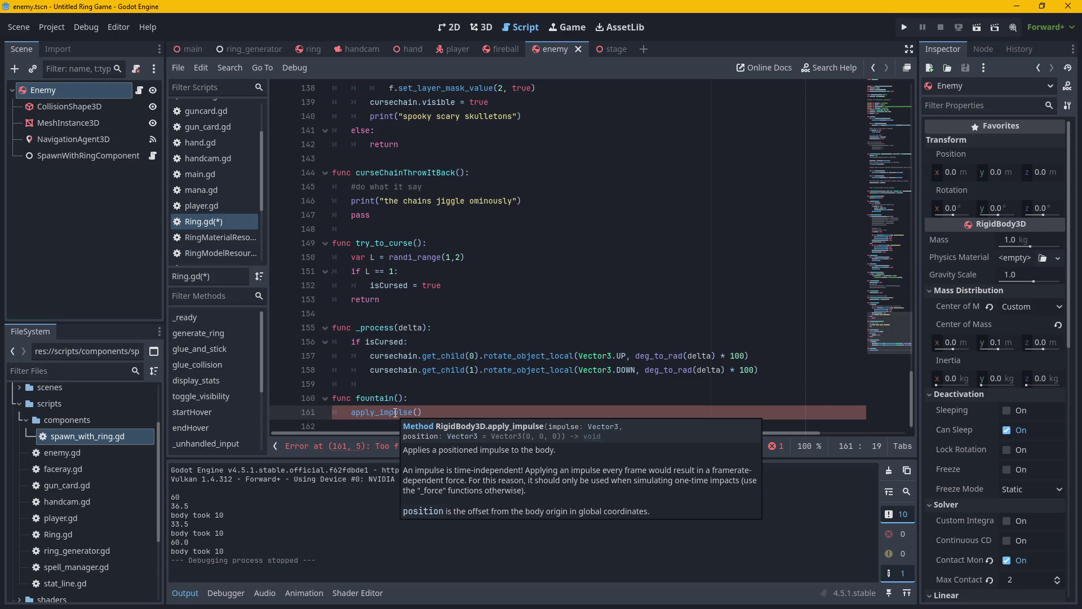
type("vec")
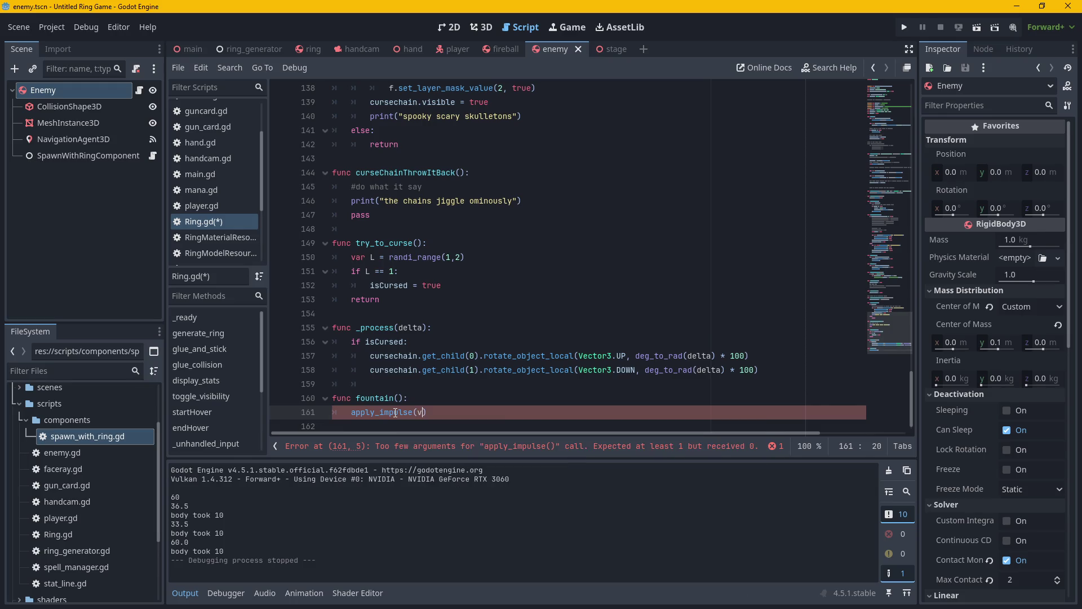
type("tor3")
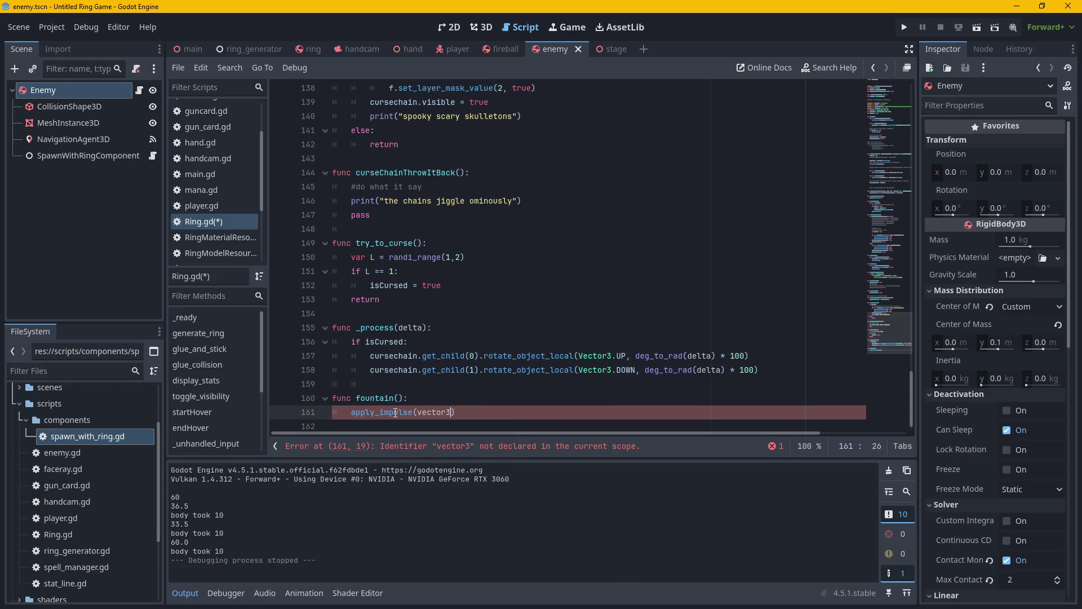
Step: Replace the Vector3 argument attempts with a partial 'ra' random-range argument
key("BackSpace")
key("BackSpace")
key("BackSpace")
type("Vectpr")
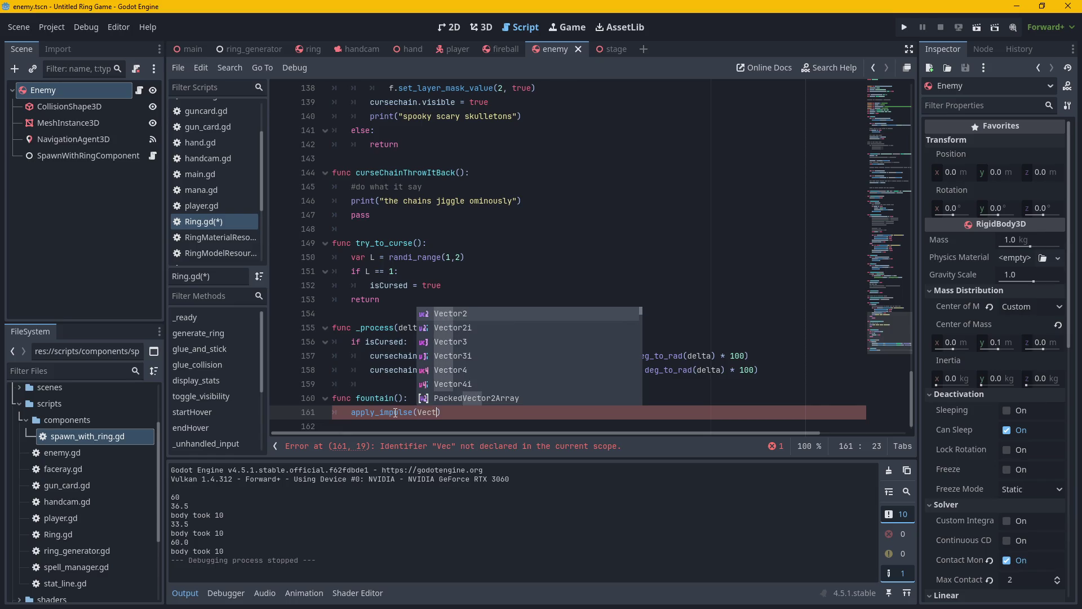
key("BackSpace")
key("BackSpace")
type("or")
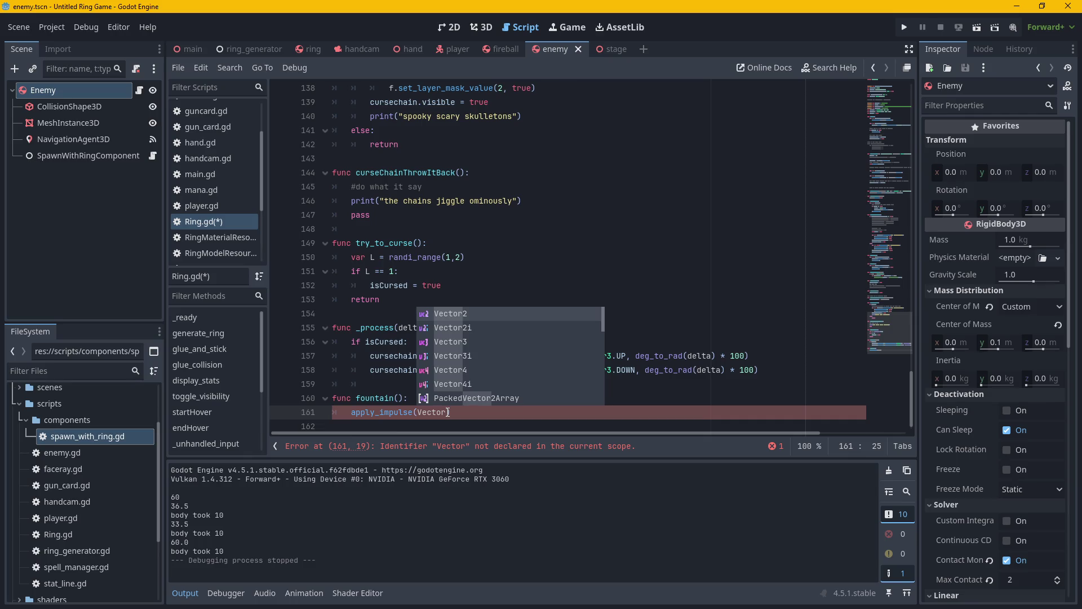
key("BackSpace")
key("BackSpace")
key("BackSpace")
type("ra")
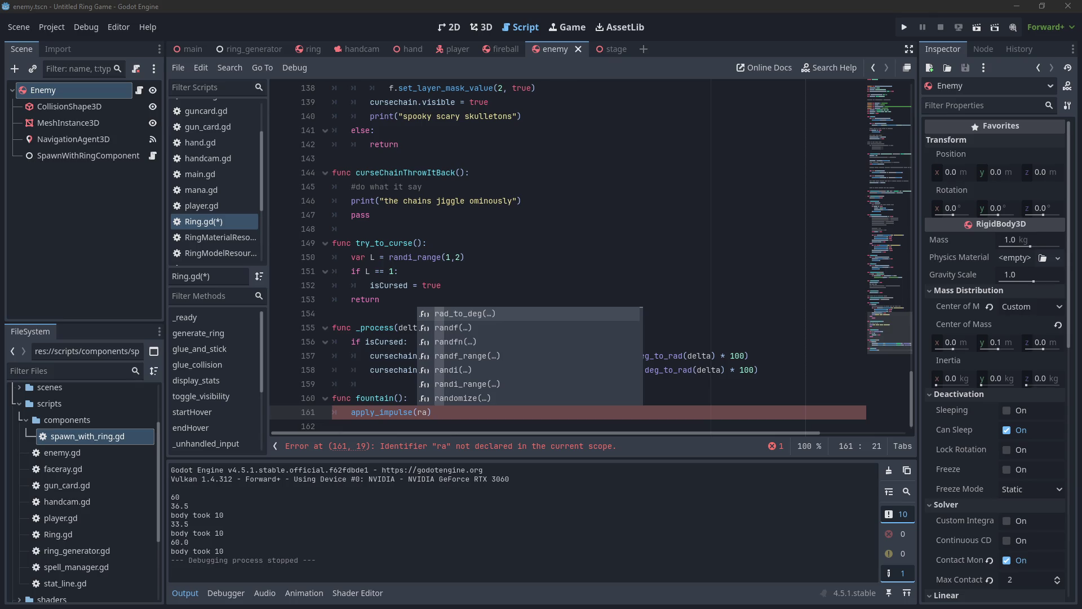
left_click(500, 261)
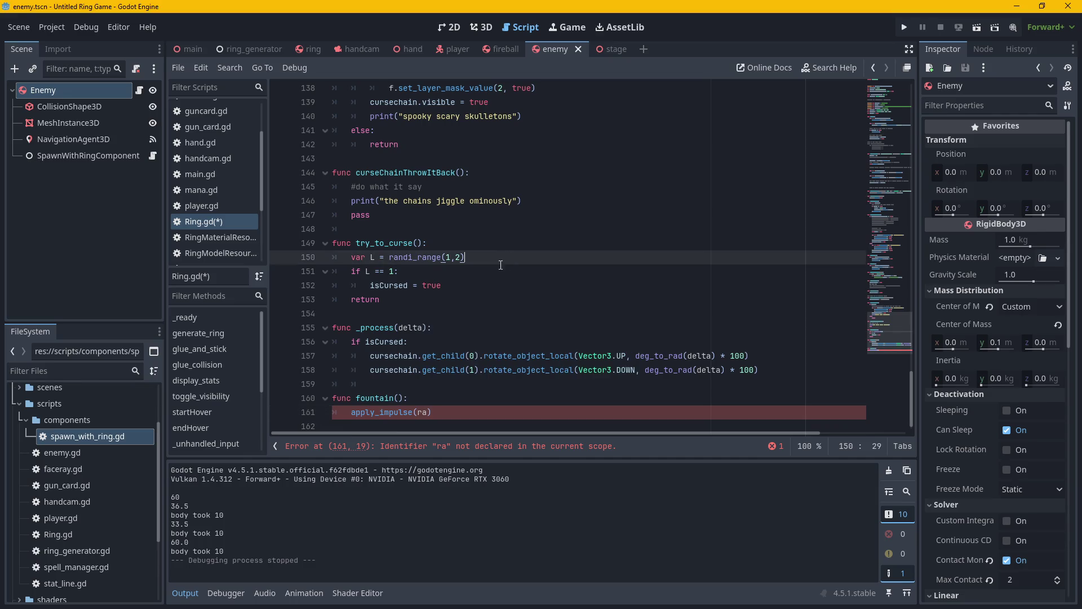
Step: Try pasting a random-direction expression and a randf_range completion, undoing both
double_click(422, 413)
type("Vector3(randf_range(-1, 1), randf_range(-1, 1), randf_range(-1, 1)).normalized() \tvar random_dist = randf_range(0, radius)")
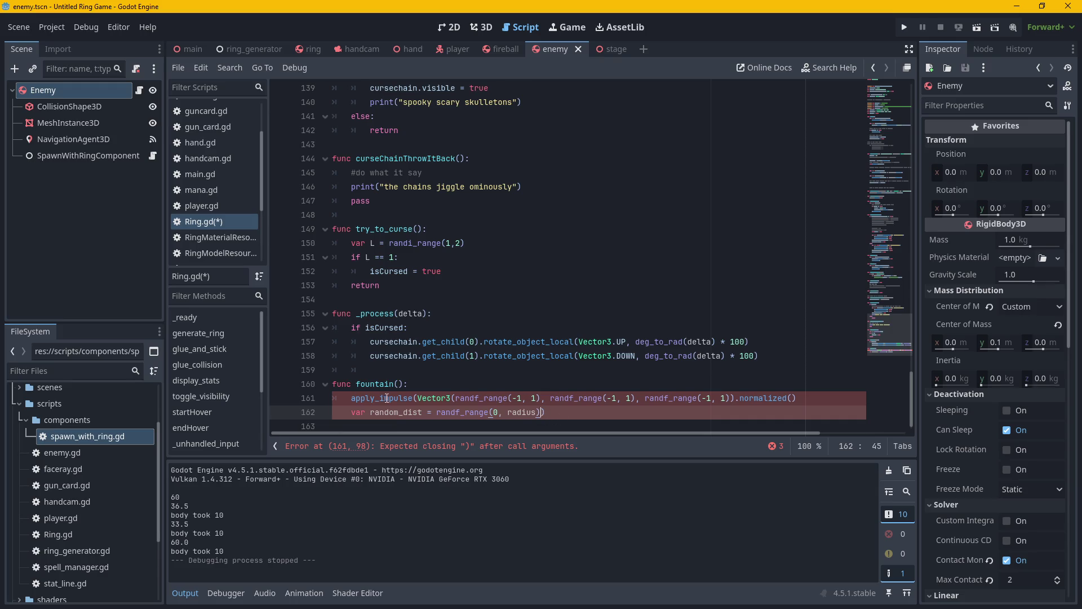
scroll(346, 390, "down", 1)
mouse_move(347, 390)
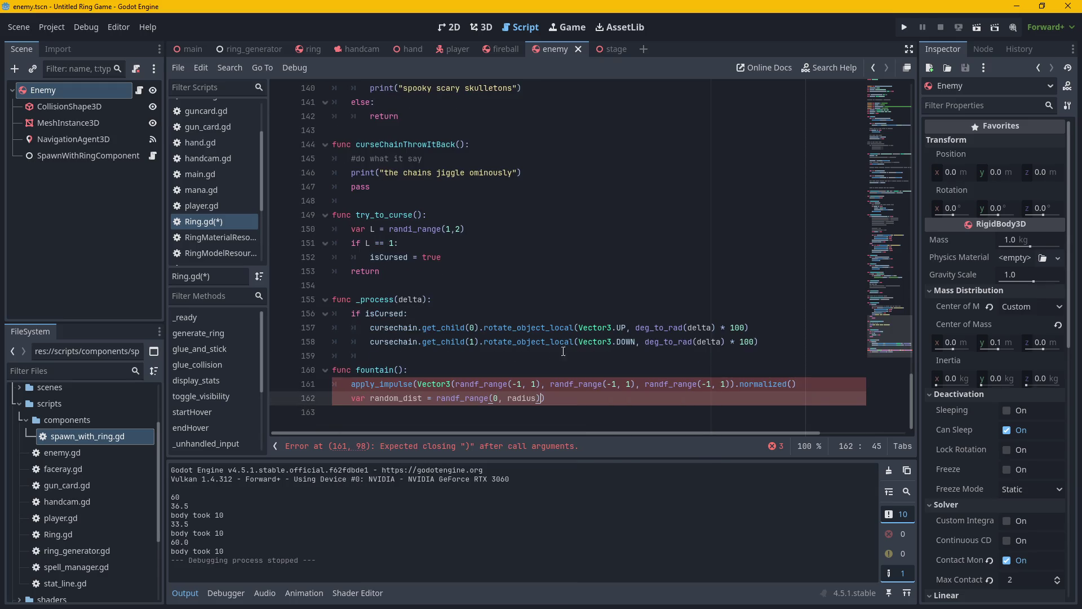
left_click(417, 384, "shift")
type("ra")
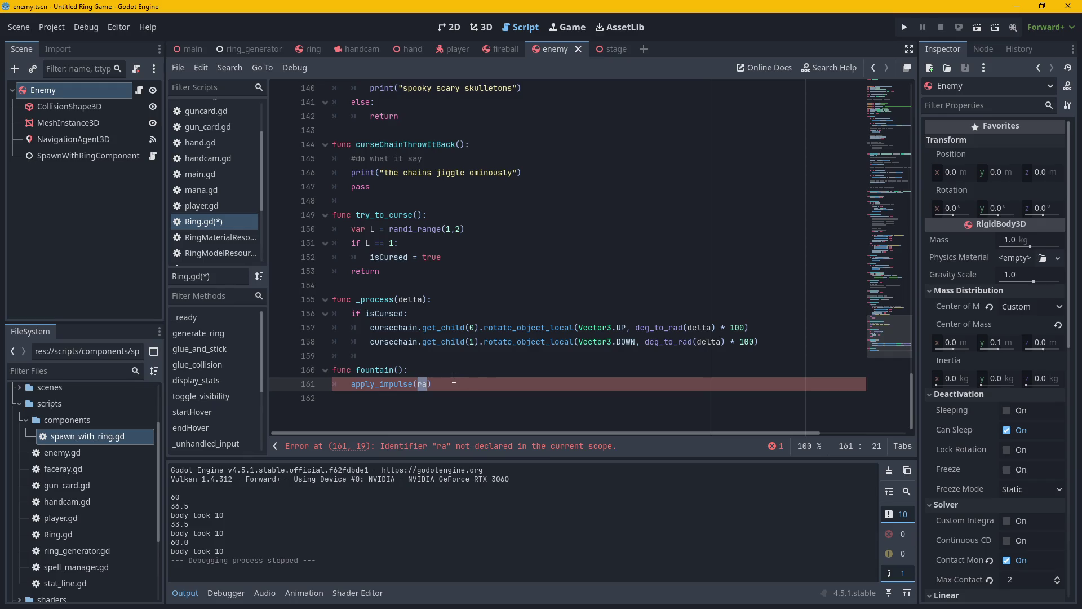
type("nd")
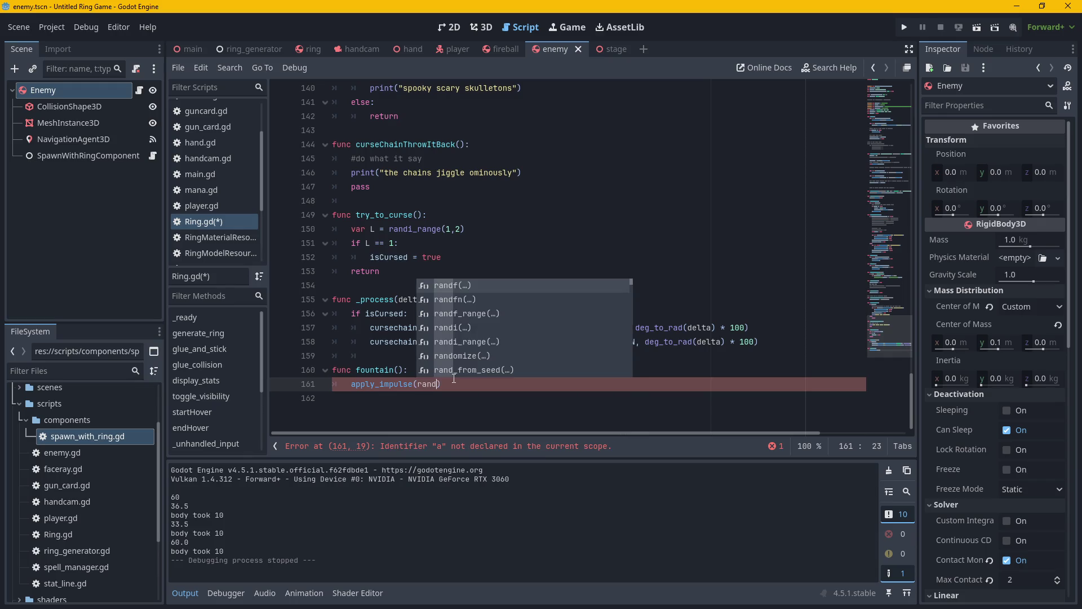
type("f")
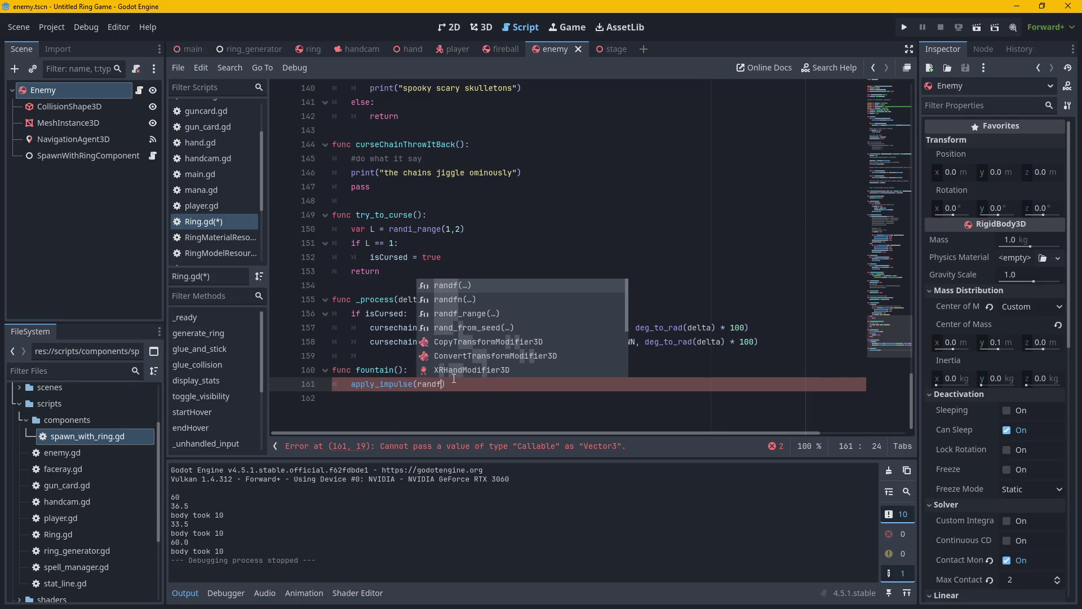
type("_range")
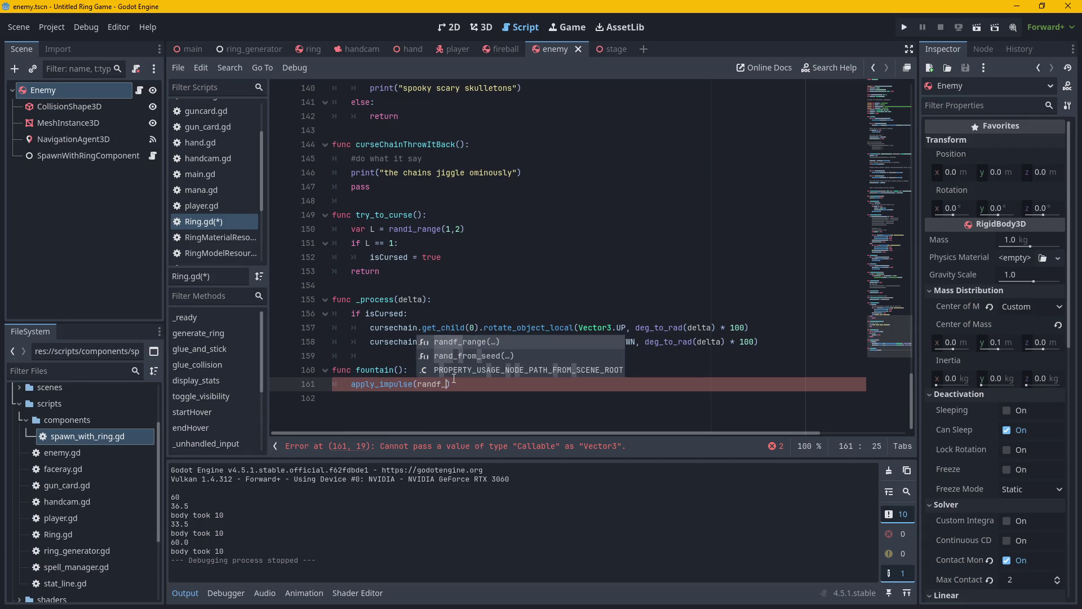
key("Return")
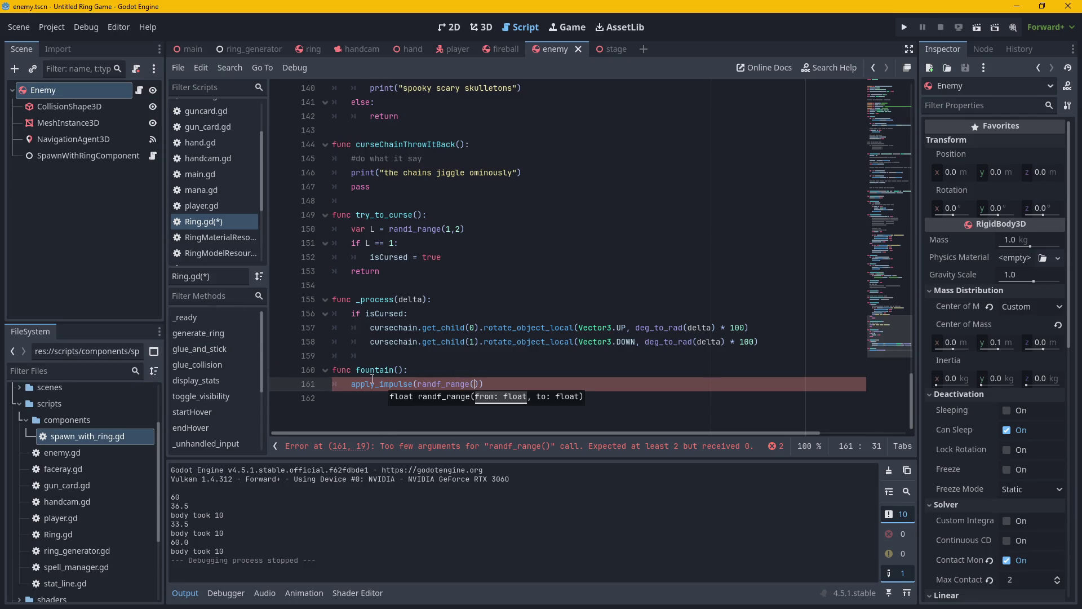
mouse_move(374, 382)
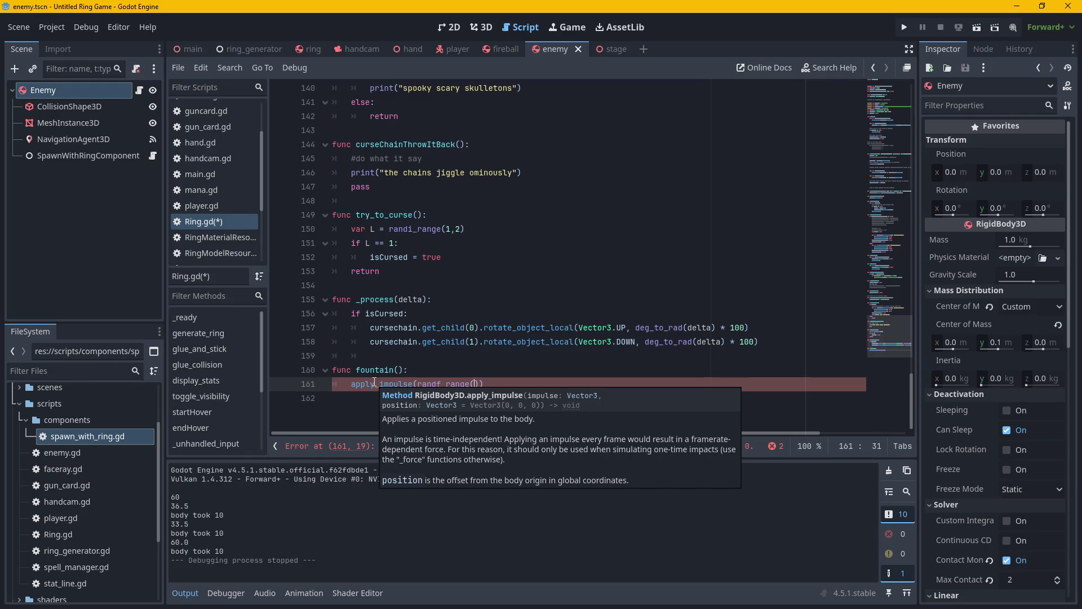
left_click(417, 384)
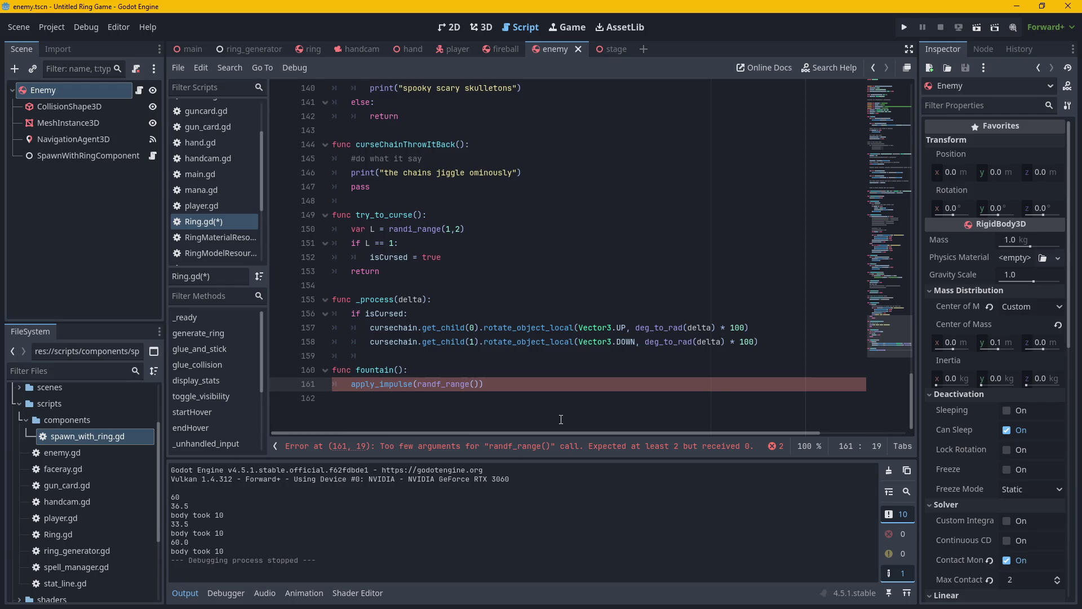
key("Right")
key("Right")
key("Right")
key("Delete")
key("Delete")
key("Delete")
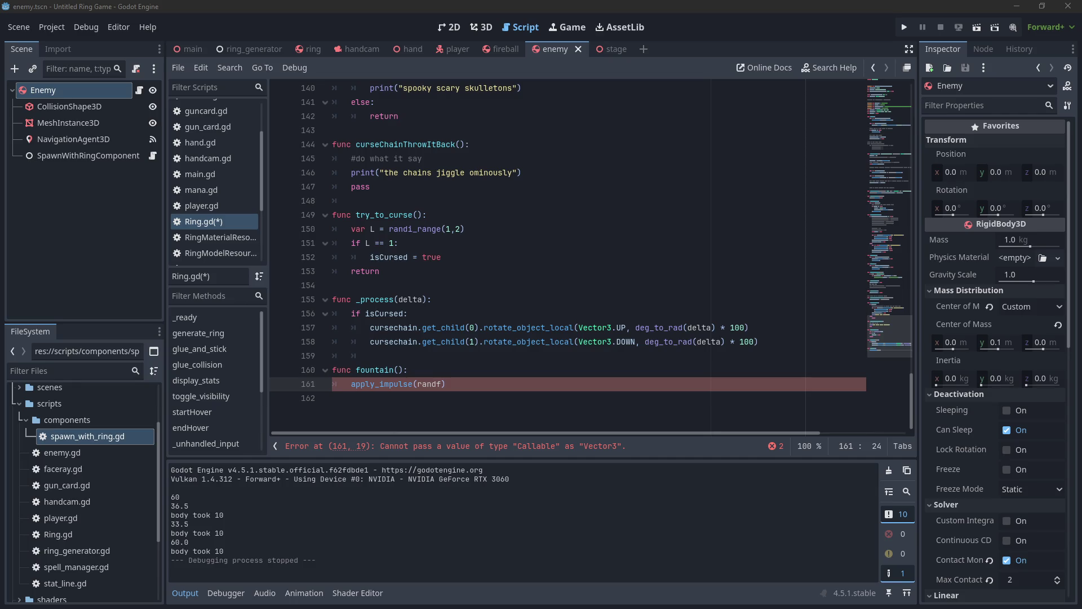
Step: Paste Vector3(randf_range(-1, 1), randf_range(-1, 1), randf_range(-1, 1)).normalized() as the impulse argument
left_click_drag(418, 384, 432, 384)
double_click(431, 384)
type("Vector3(randf_range(-1, 1), randf_range(-1, 1), randf_range(-1, 1)).normalized()")
left_click(420, 385)
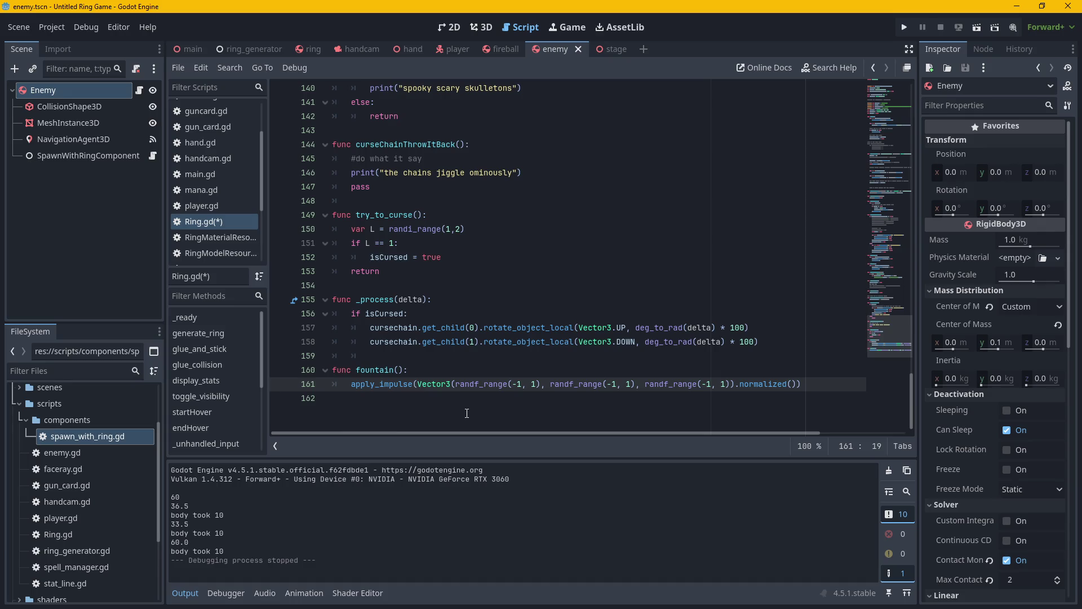
Step: Try adding a Vector3() position argument to apply_impulse, then delete it again
type("vec")
type("Ve")
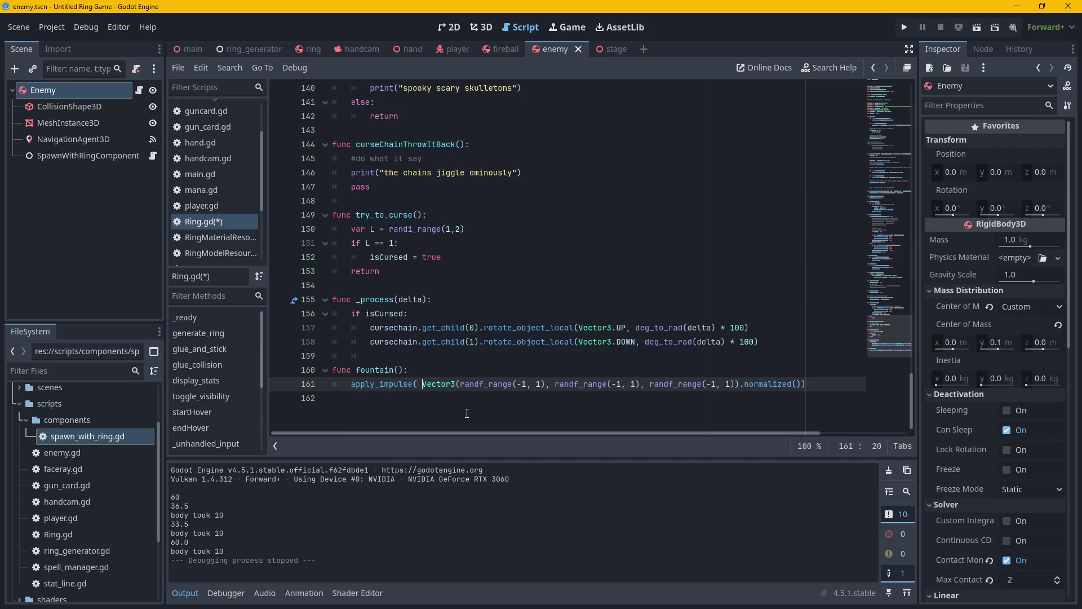
type("c")
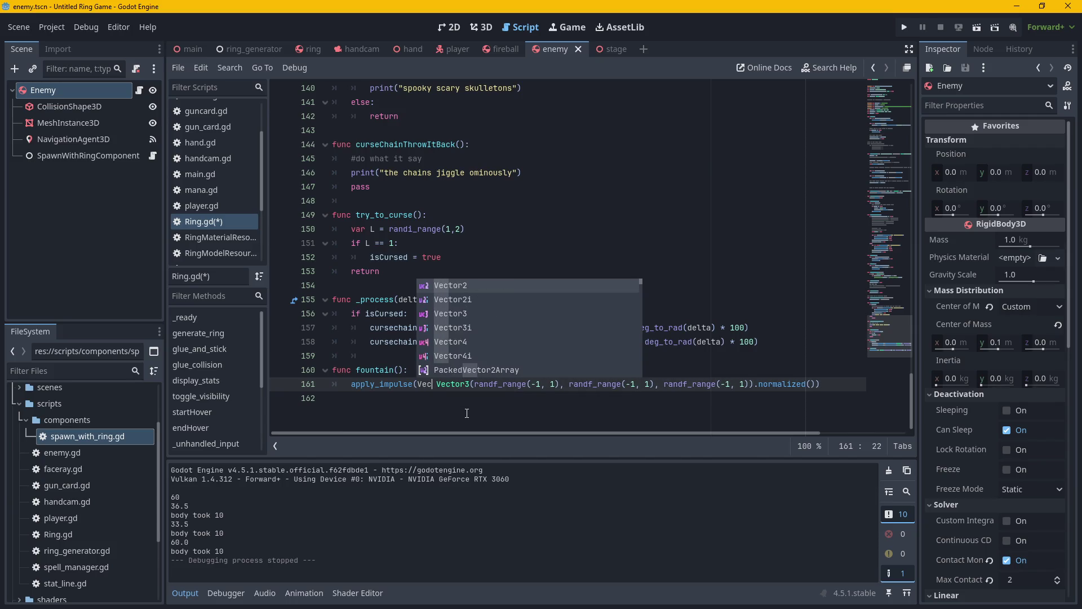
key("Down")
key("Down")
key("Return")
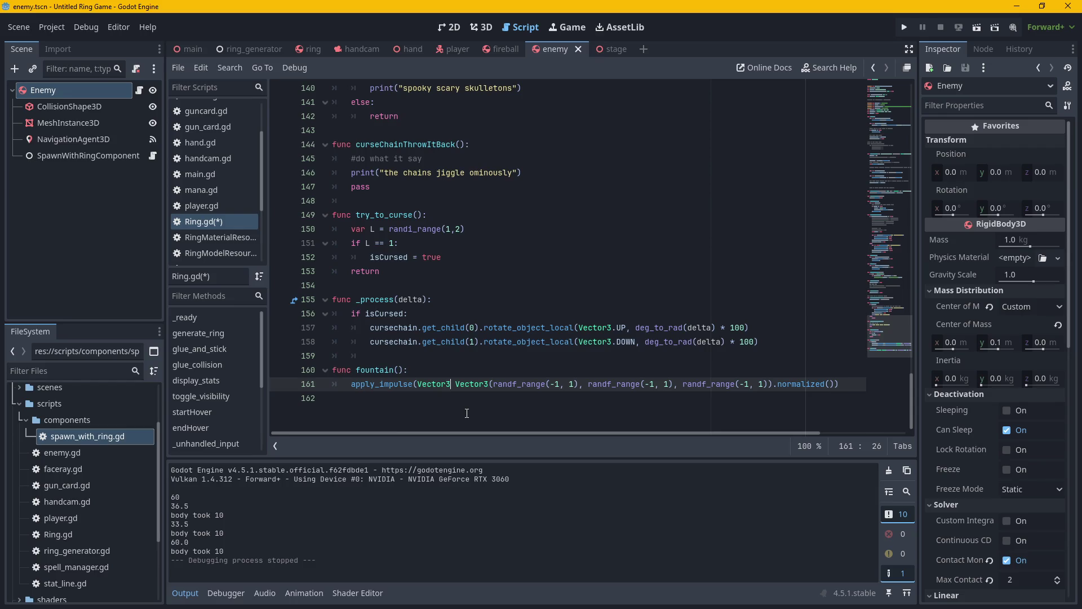
type("(")
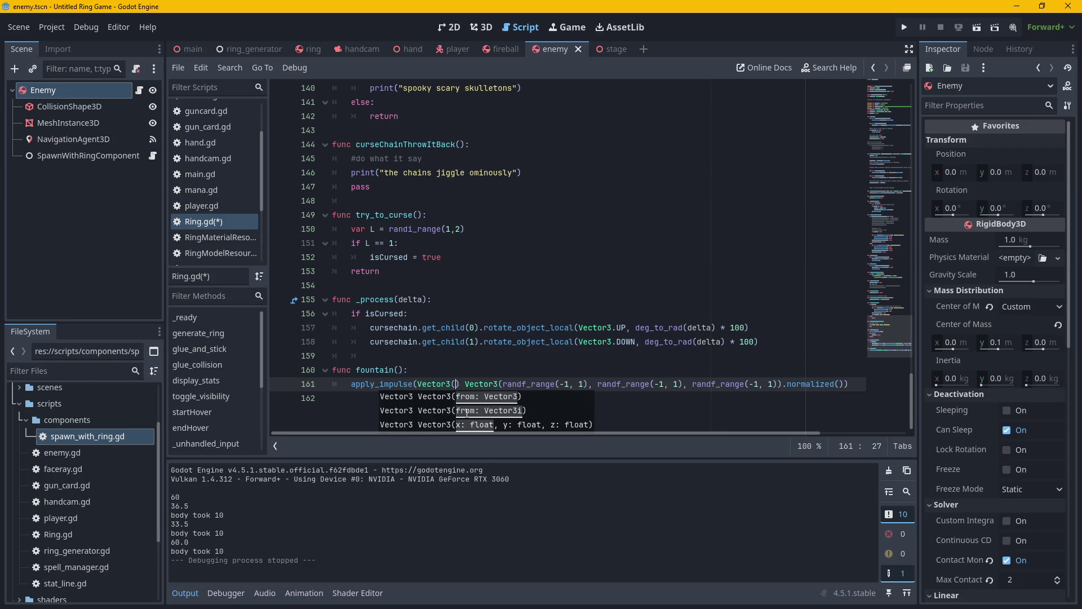
type("),")
key("Left")
key("Left")
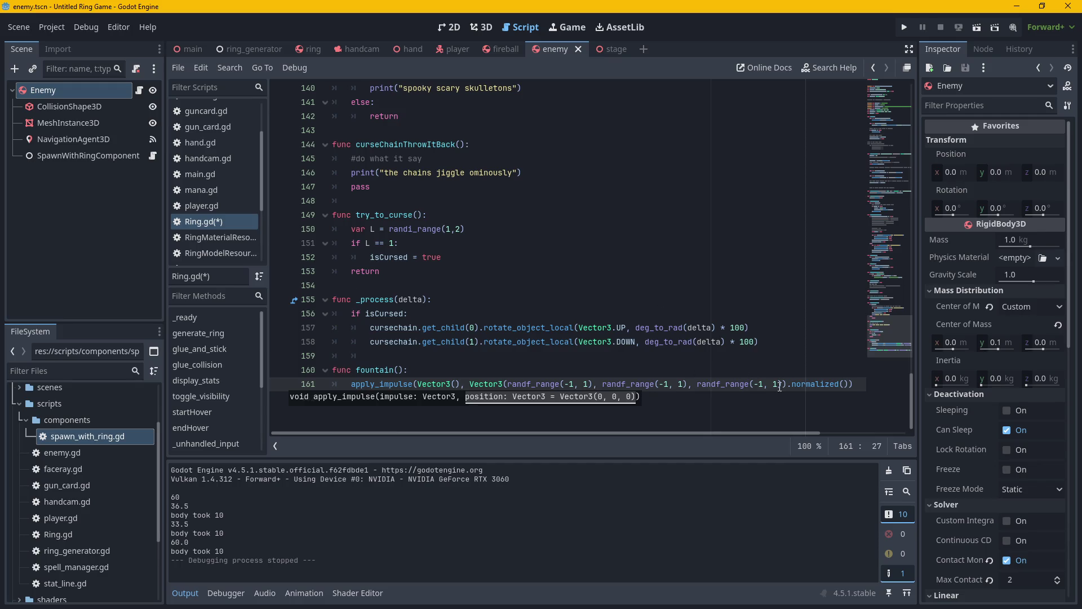
left_click(790, 383)
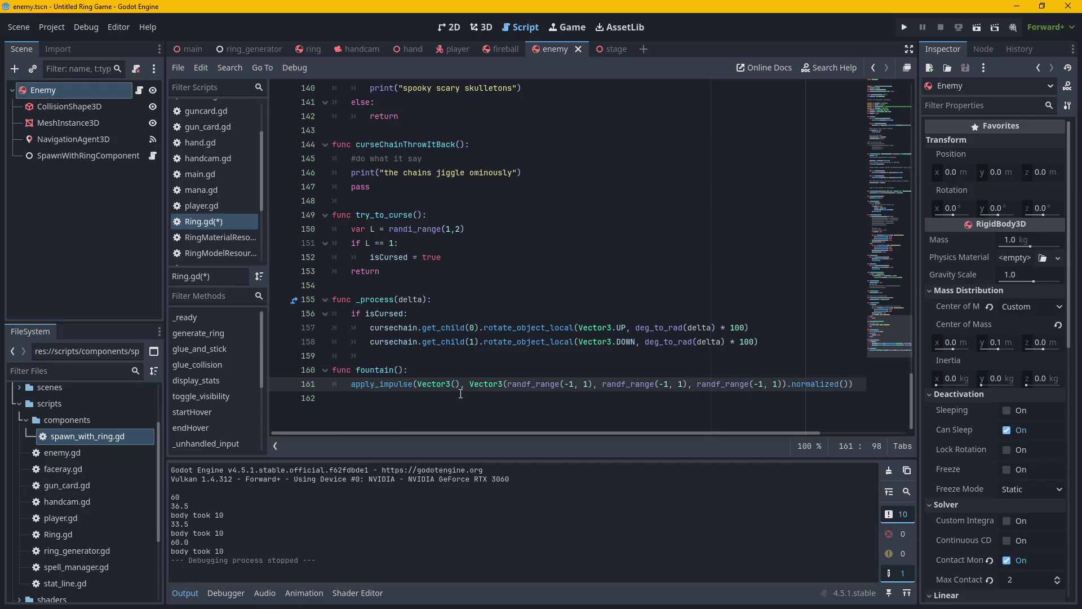
left_click_drag(469, 385, 418, 387)
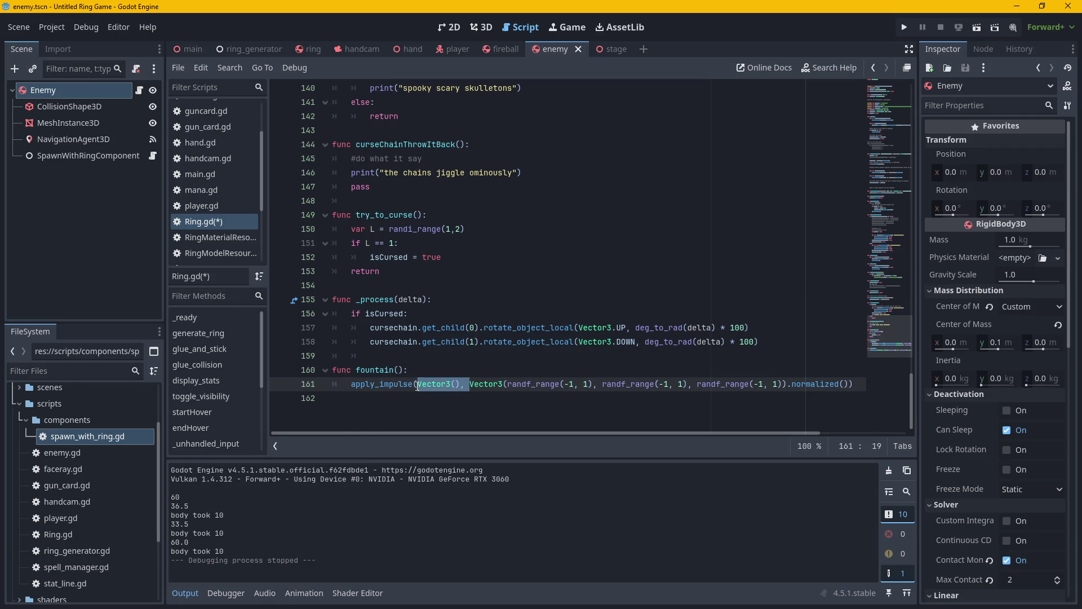
key("BackSpace")
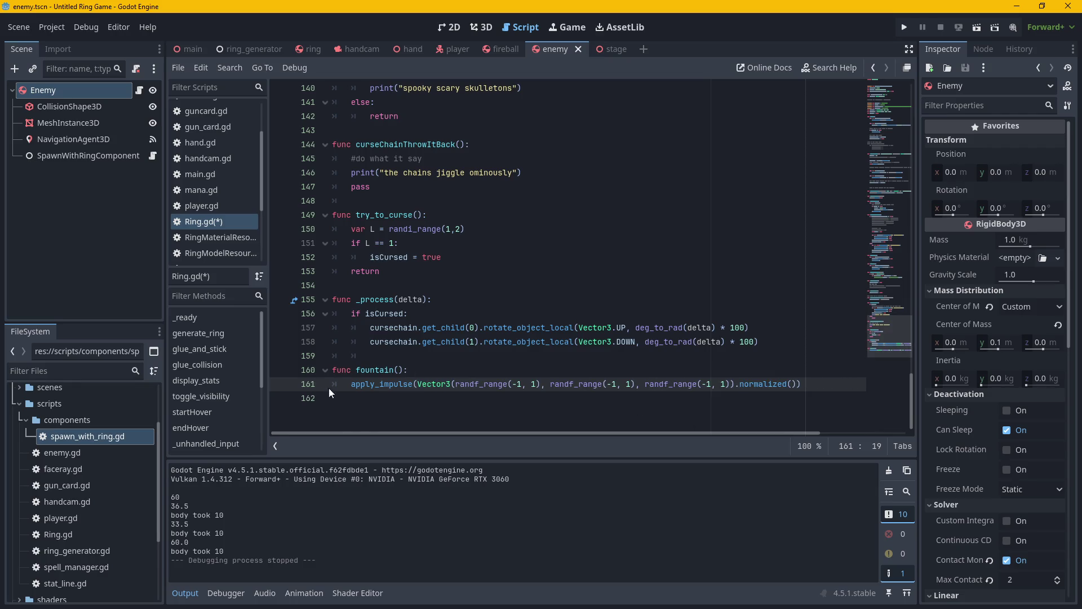
mouse_move(380, 389)
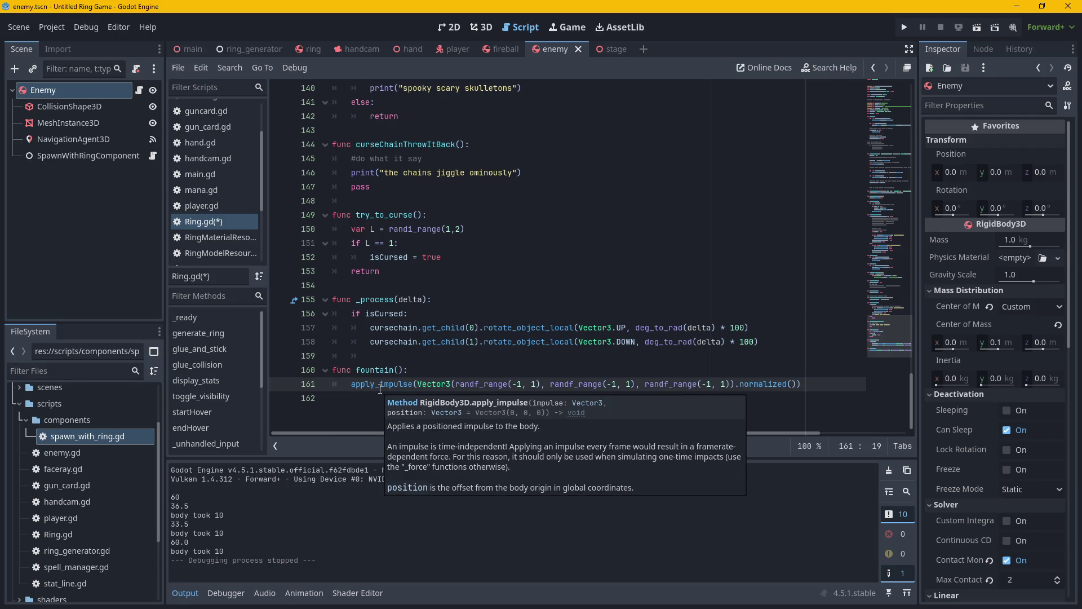
left_click(685, 384)
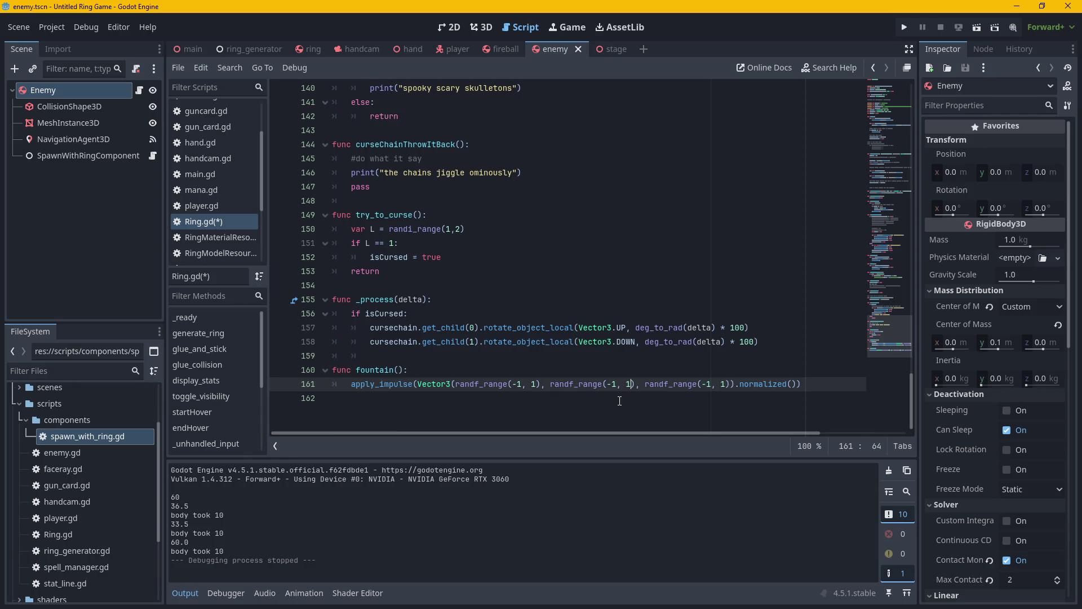
Step: Change the second randf_range to (0, 2) and run the project
left_click_drag(617, 383, 608, 384)
type("0")
left_click(719, 292)
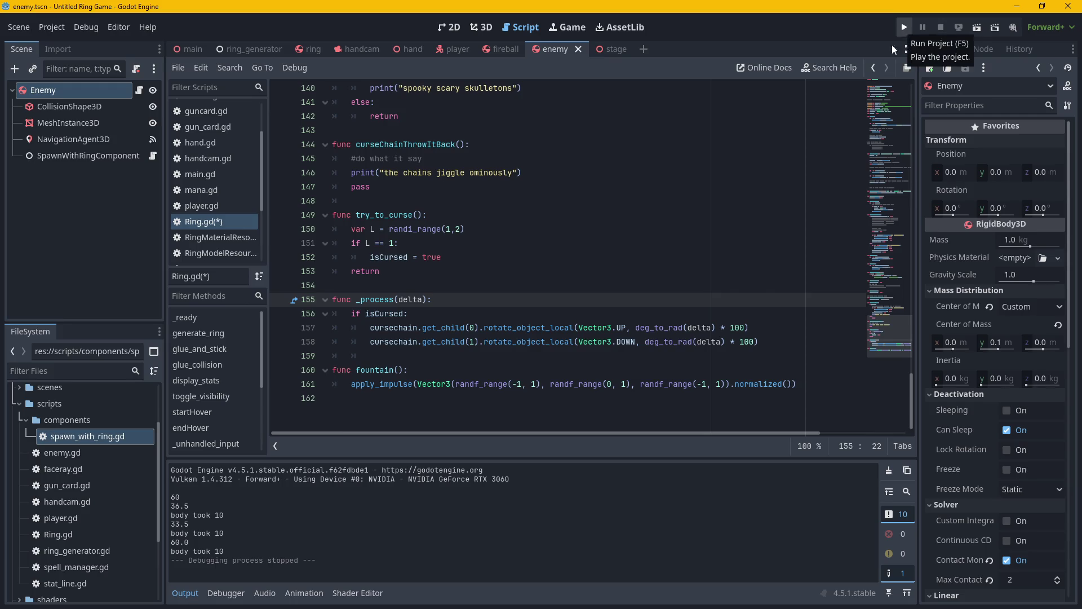
double_click(624, 383)
type("2")
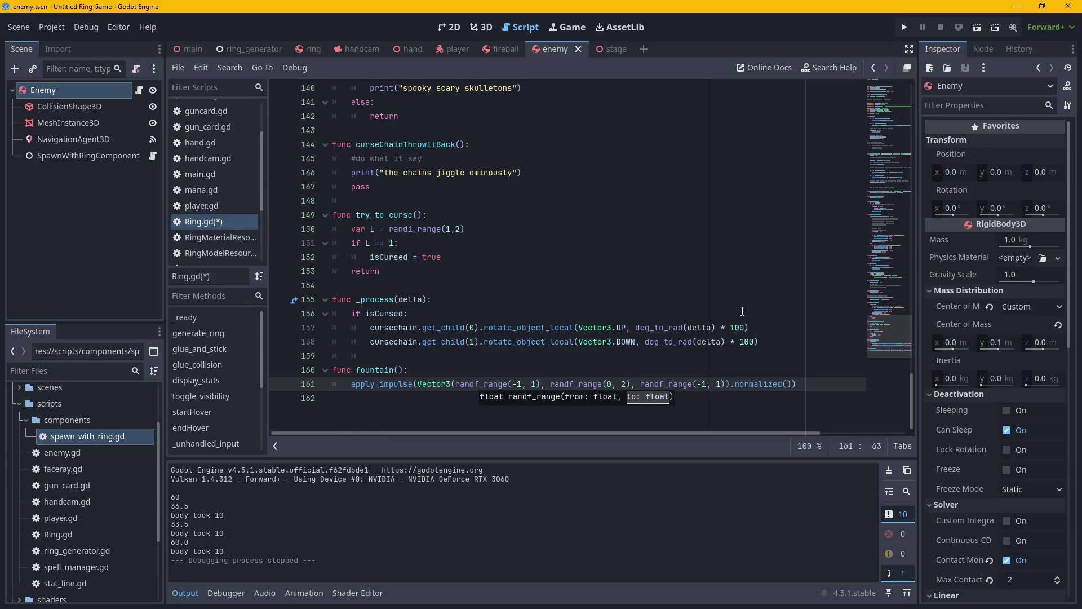
key("Up")
key("Up")
key("Up")
key("F5")
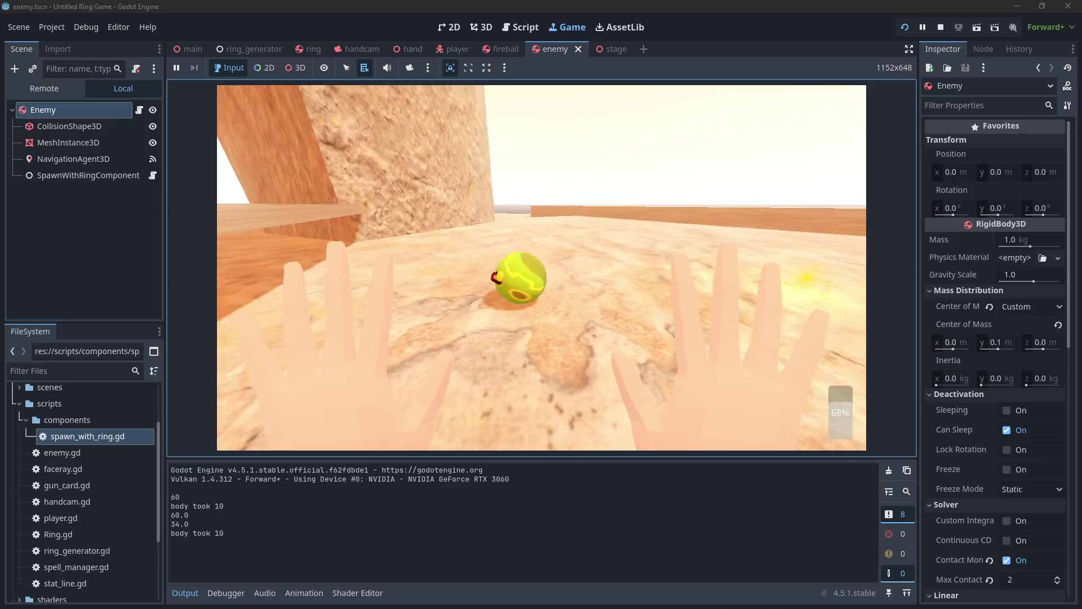
key("F8")
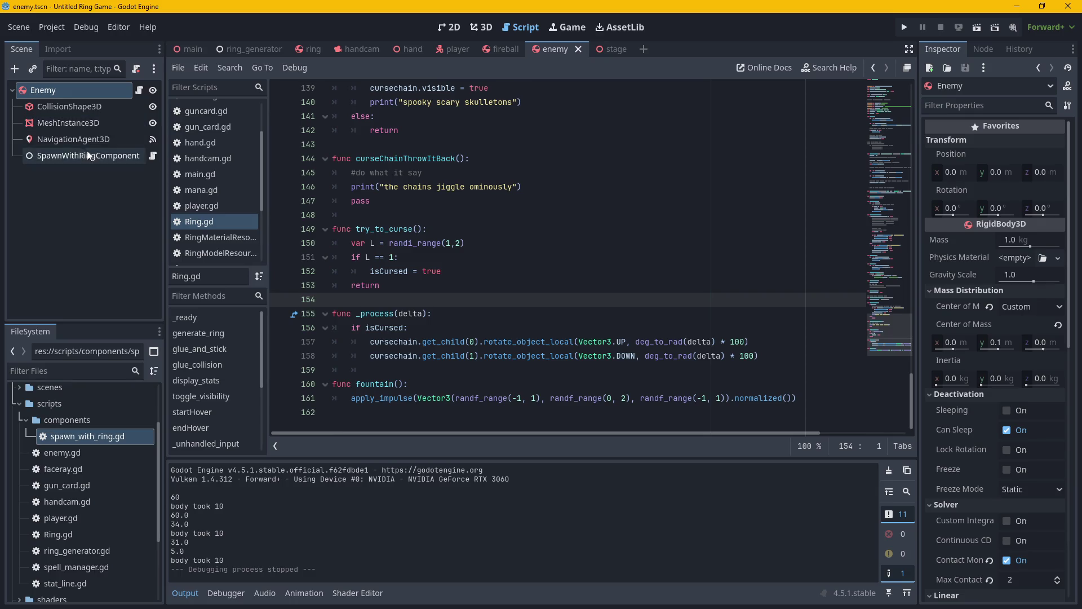
left_click(139, 90)
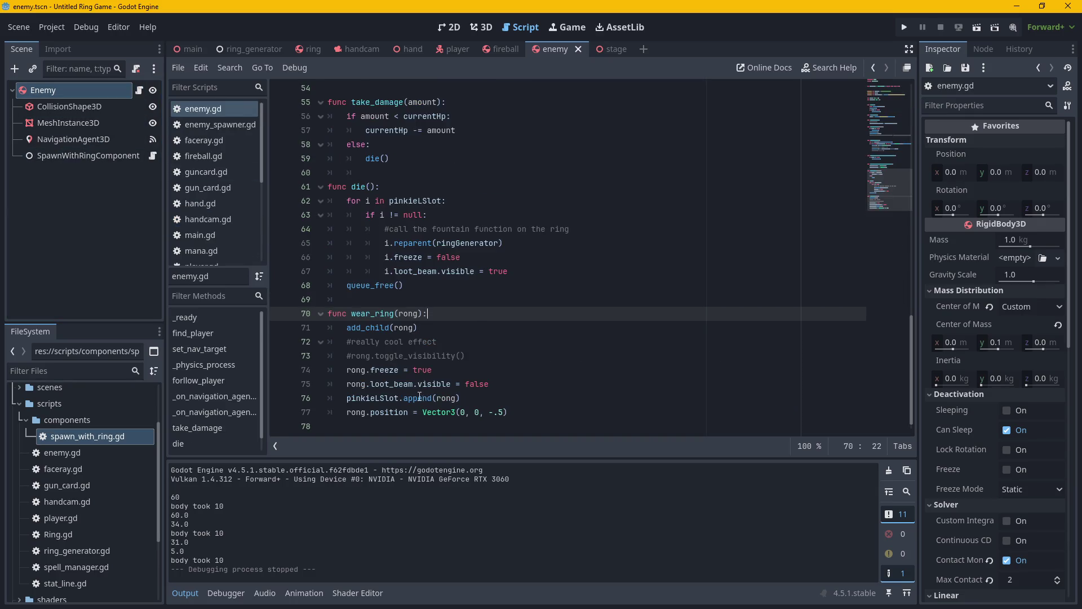
Step: In enemy.gd's die() loop, add i.fountain() after the loot beam line and run the game
left_click(489, 356)
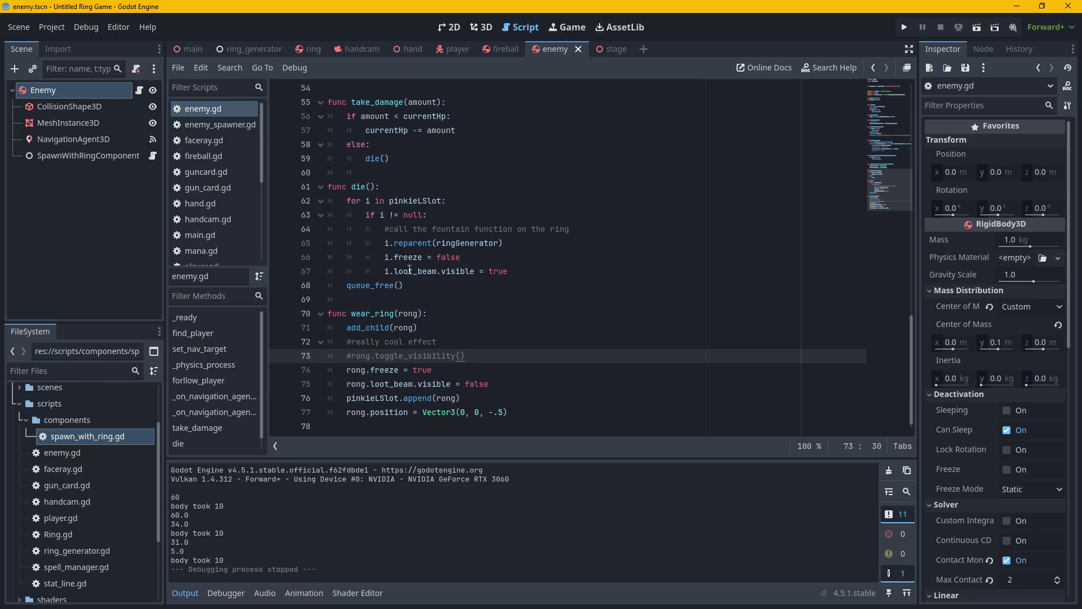
left_click(476, 229)
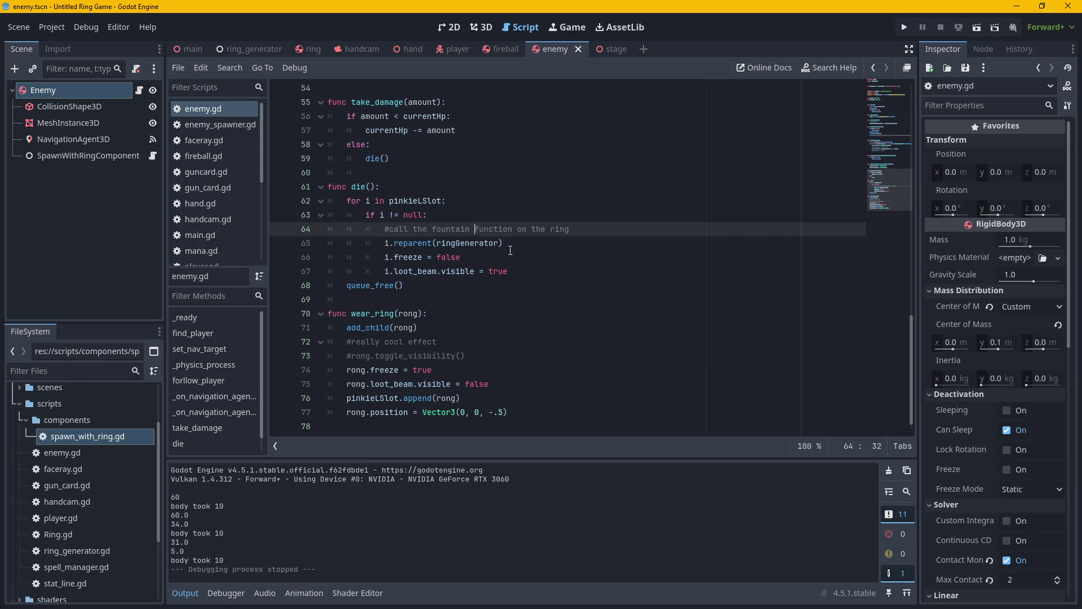
left_click(517, 271)
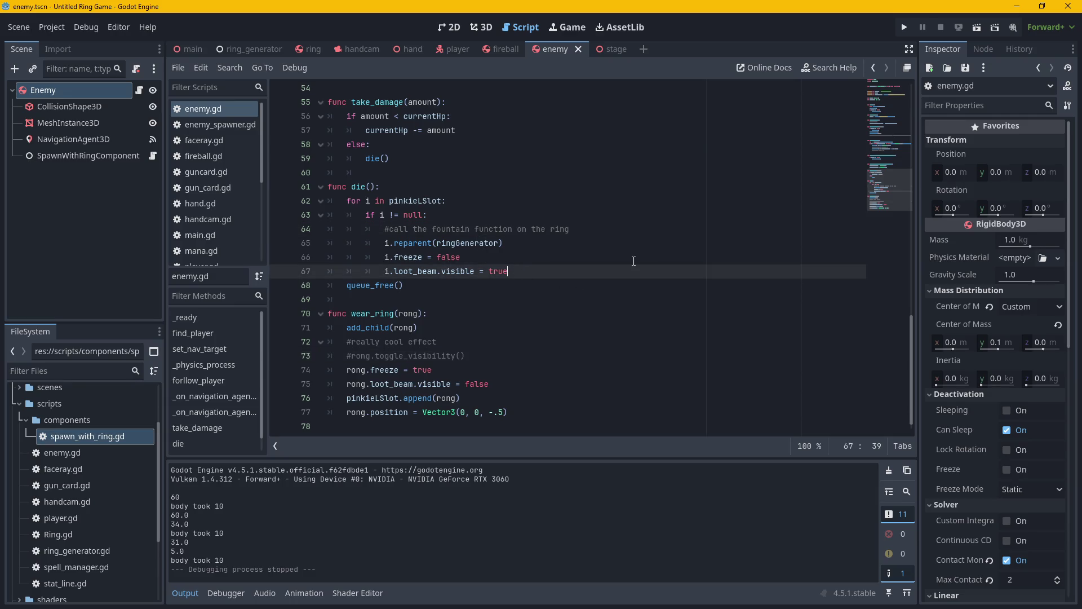
key("Return")
type("i.")
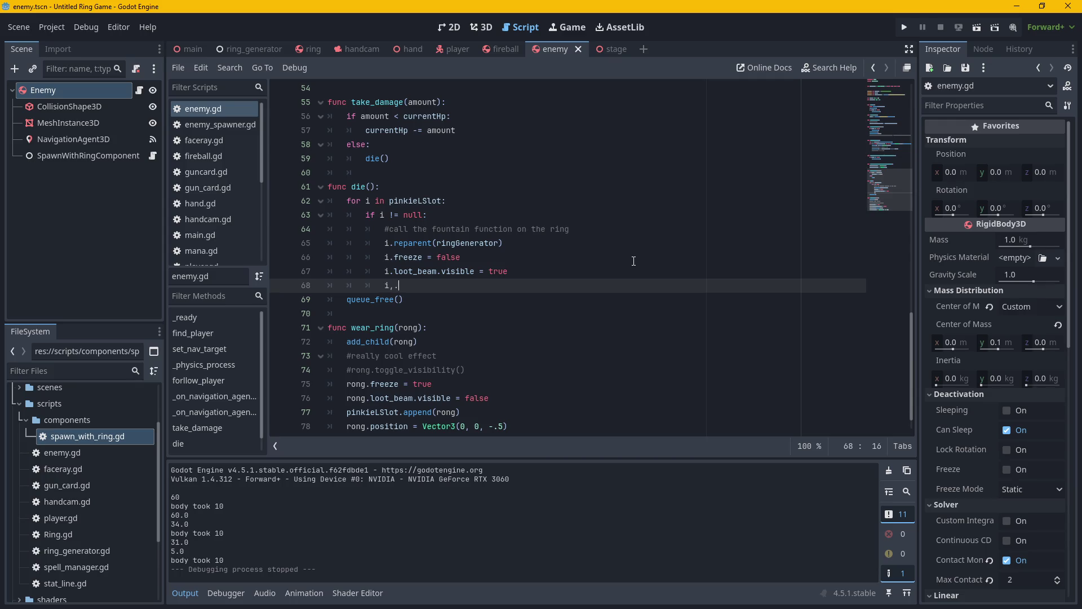
type("fount")
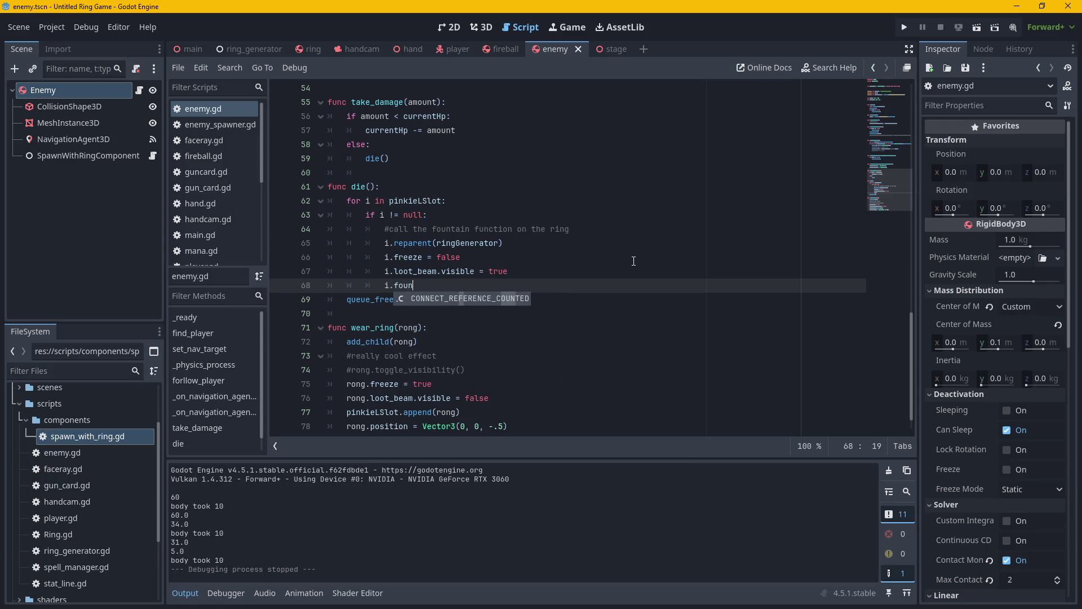
type("ain")
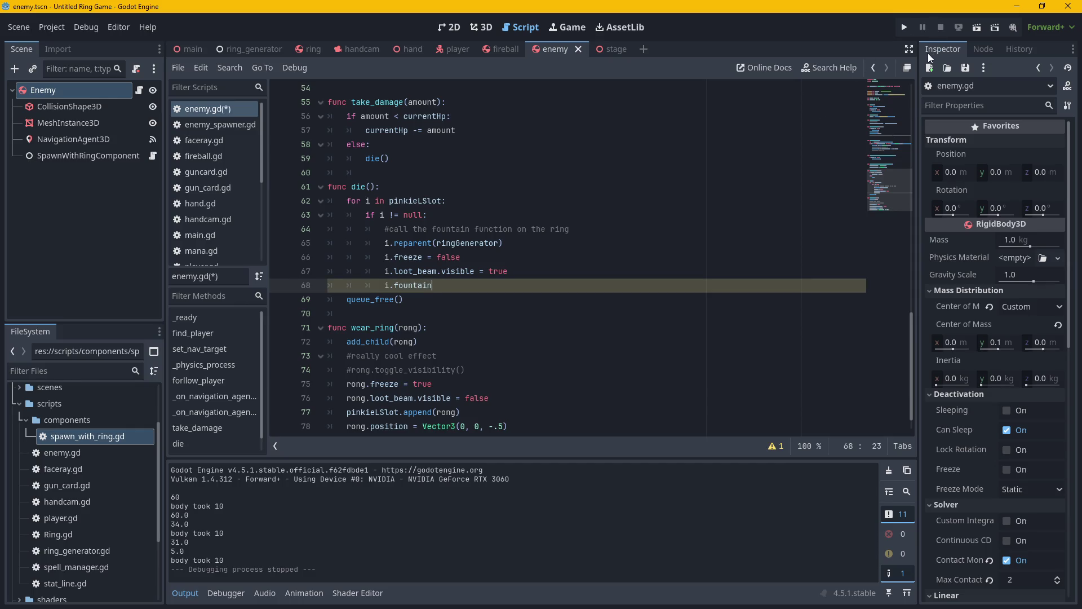
type("(")
left_click(904, 28)
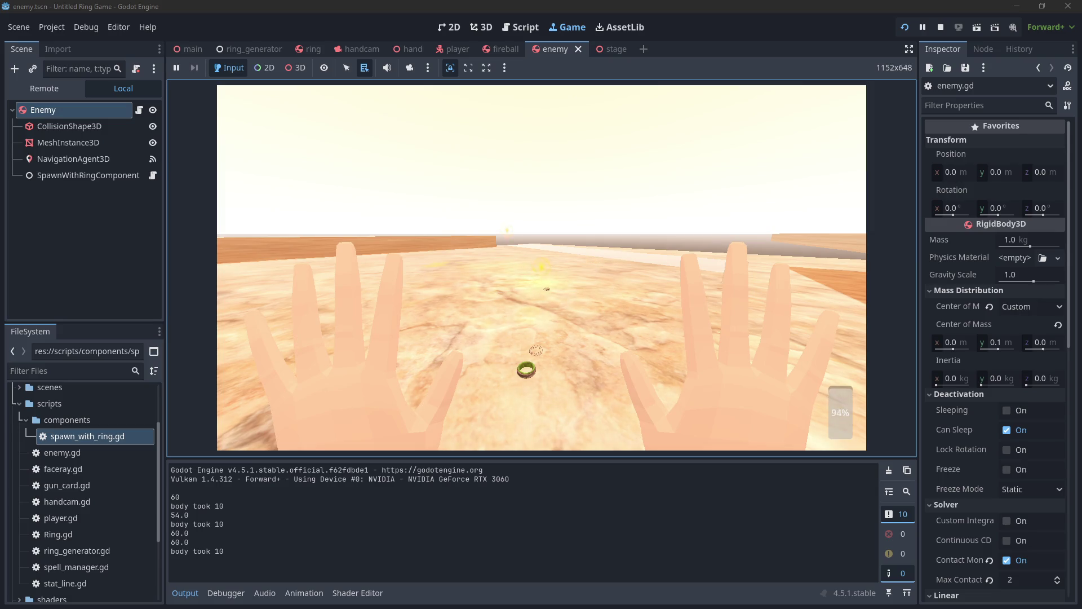
key("F8")
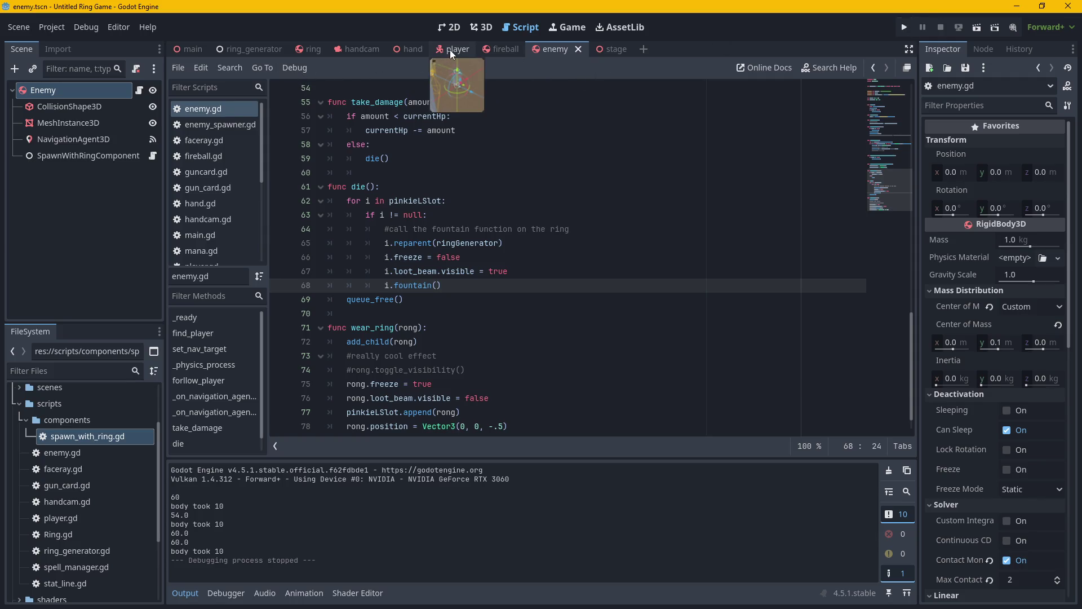
Step: In Ring.gd, change the call to apply_impulse(10 * Vector3(...)) and run the project
left_click(298, 50)
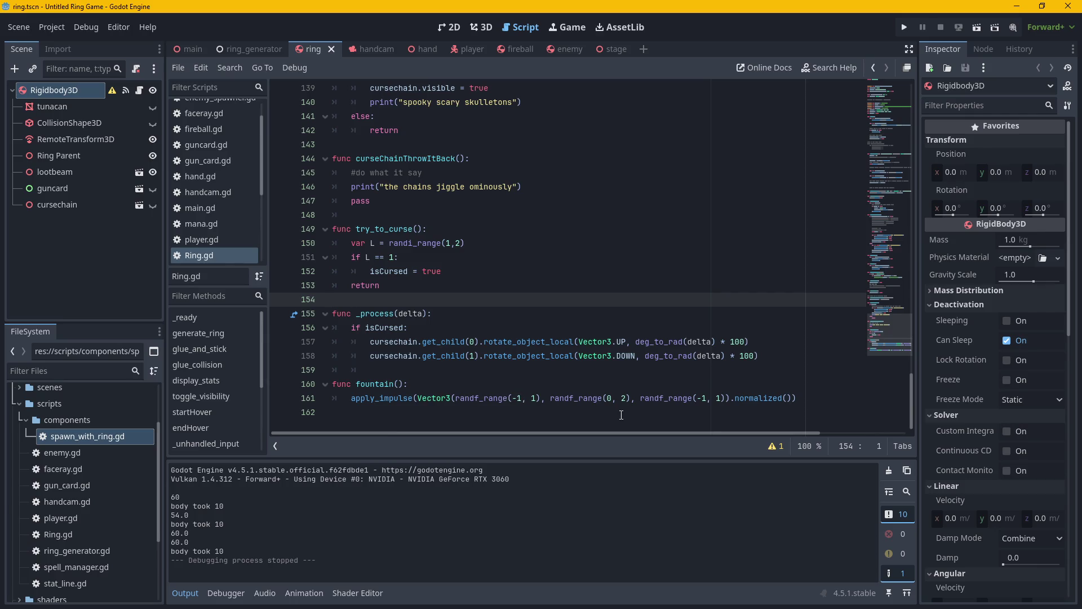
left_click(417, 398)
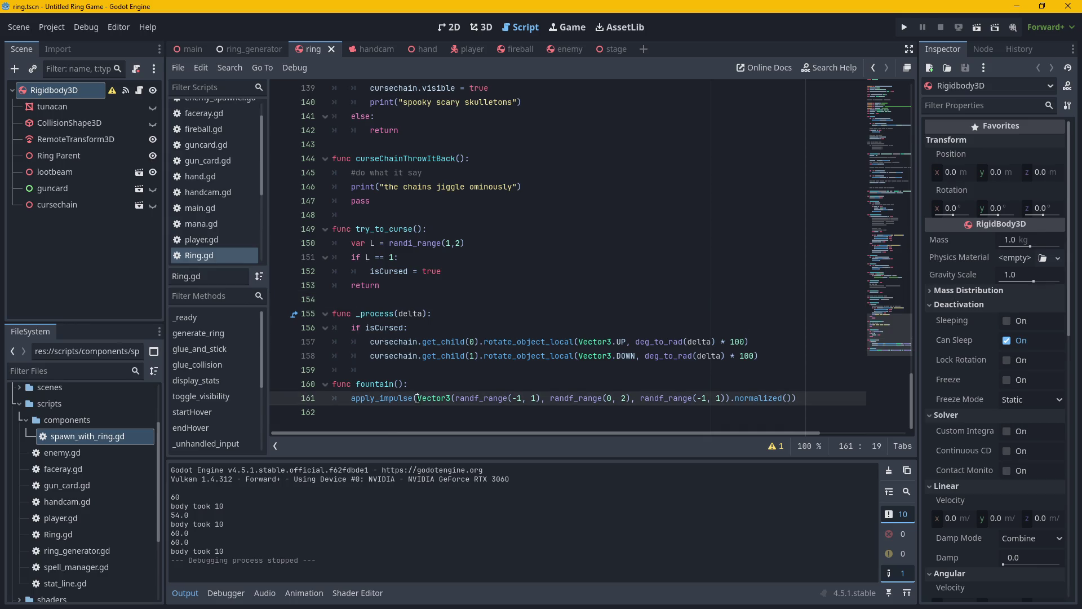
type("100")
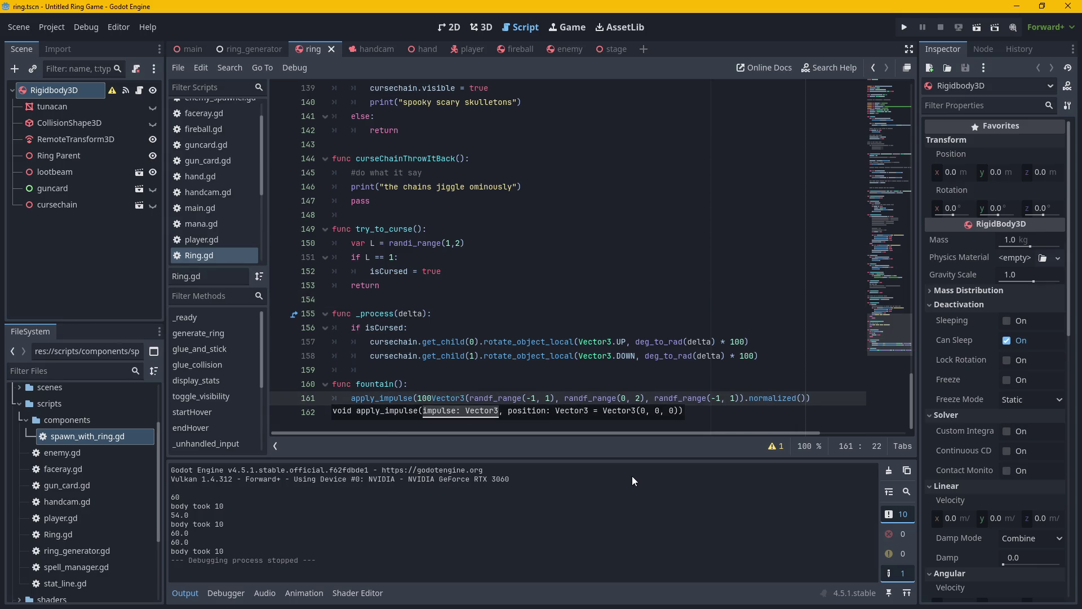
key("BackSpace")
key("BackSpace")
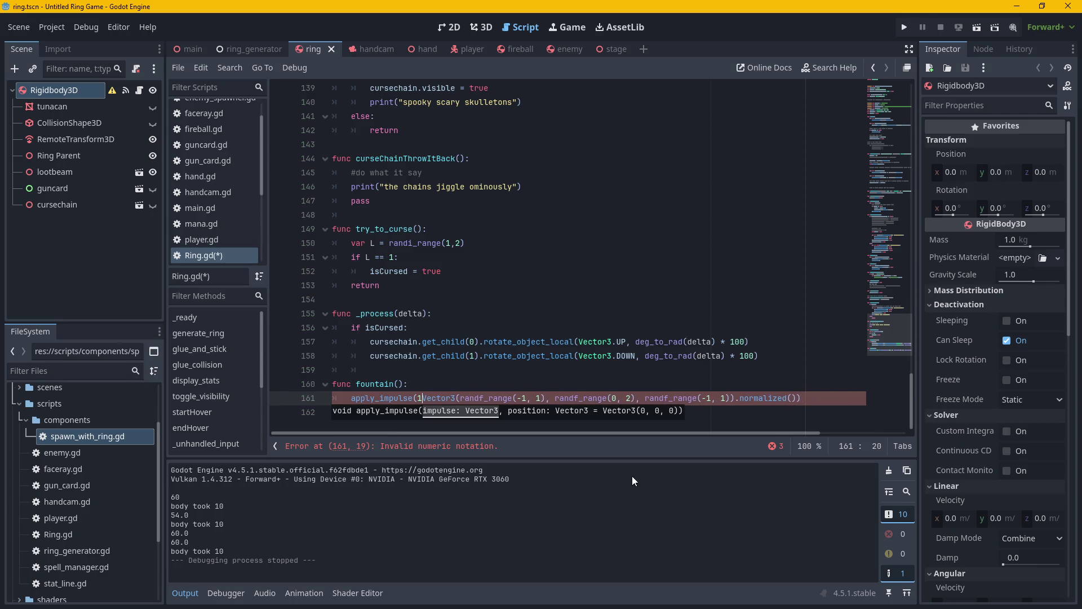
type("0*")
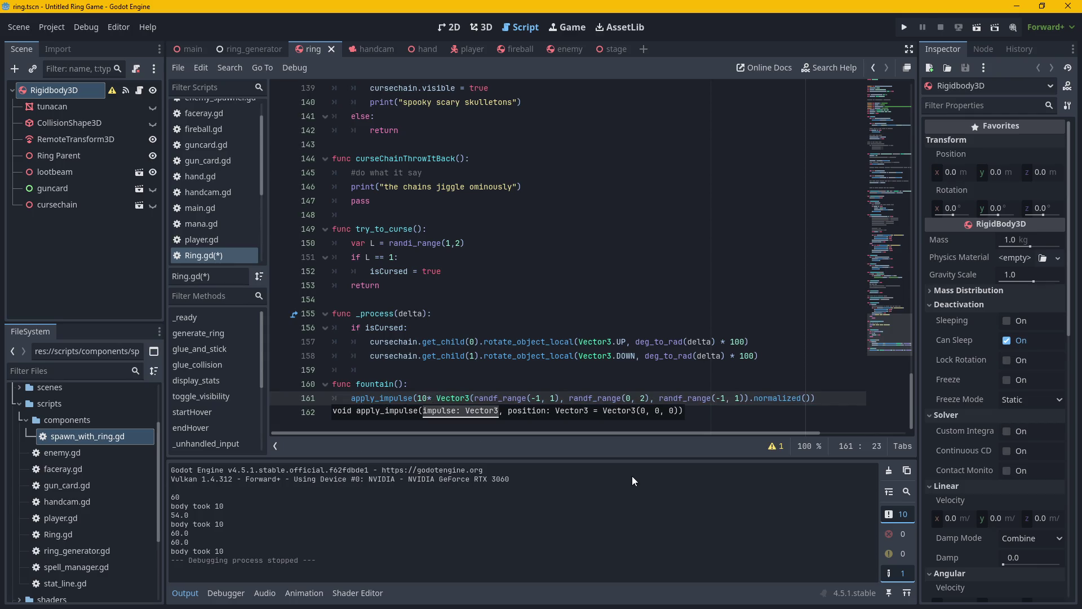
key("Left")
key("Left")
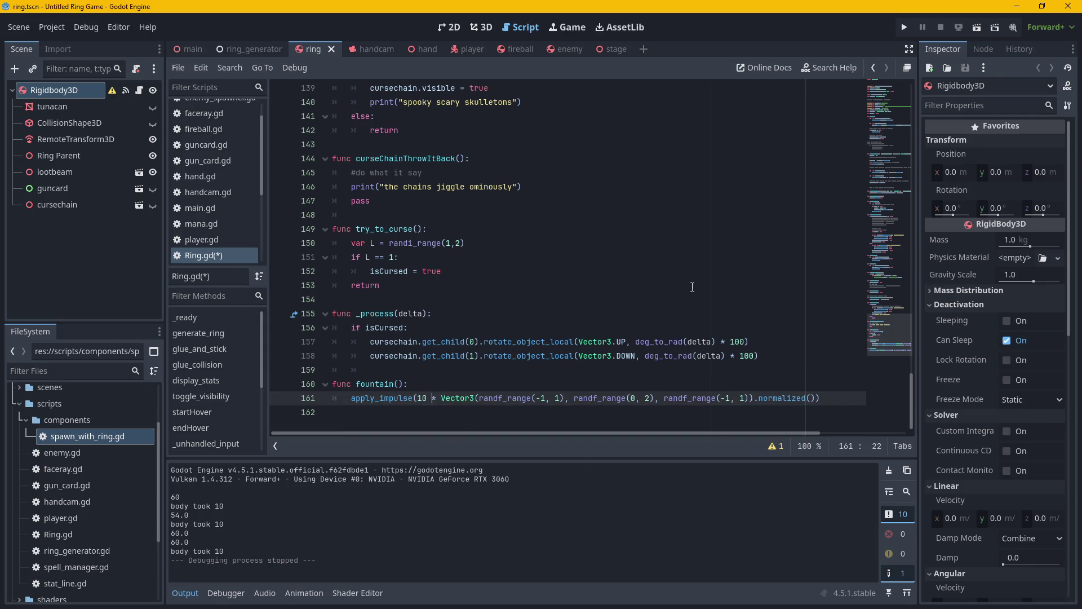
left_click(904, 27)
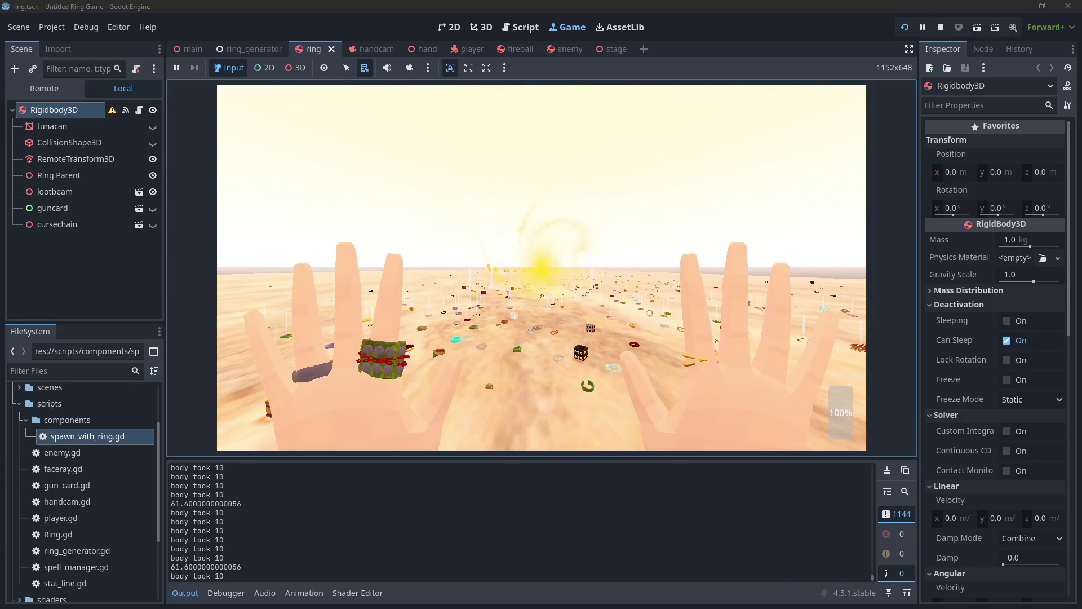
Step: After watching rings scatter across the desert, stop the game with F8
key("F8")
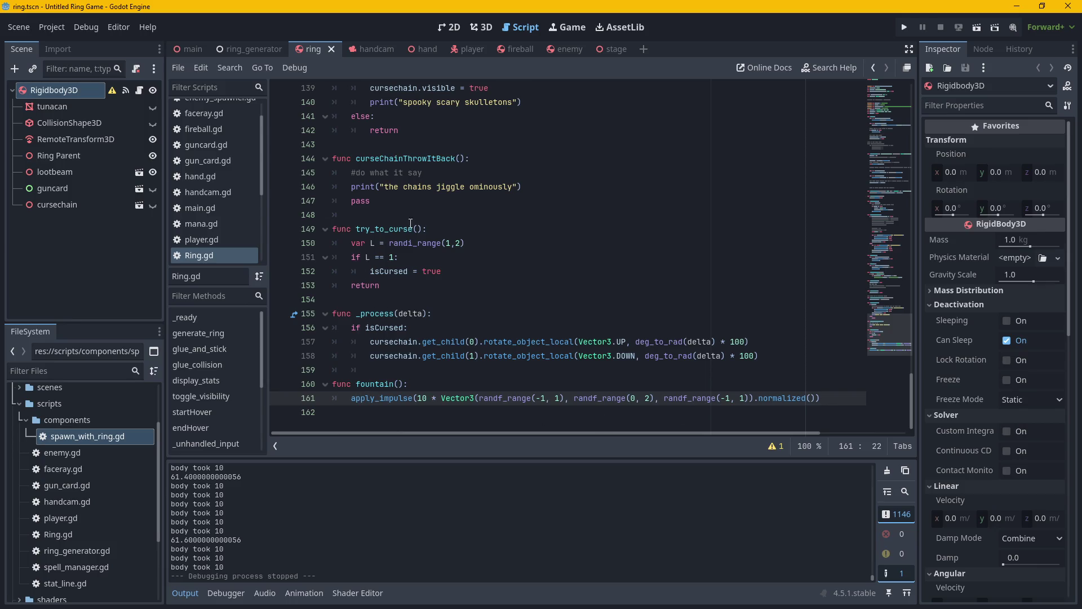
Step: Open enemy.gd from the script list
scroll(380, 236, "up", 6)
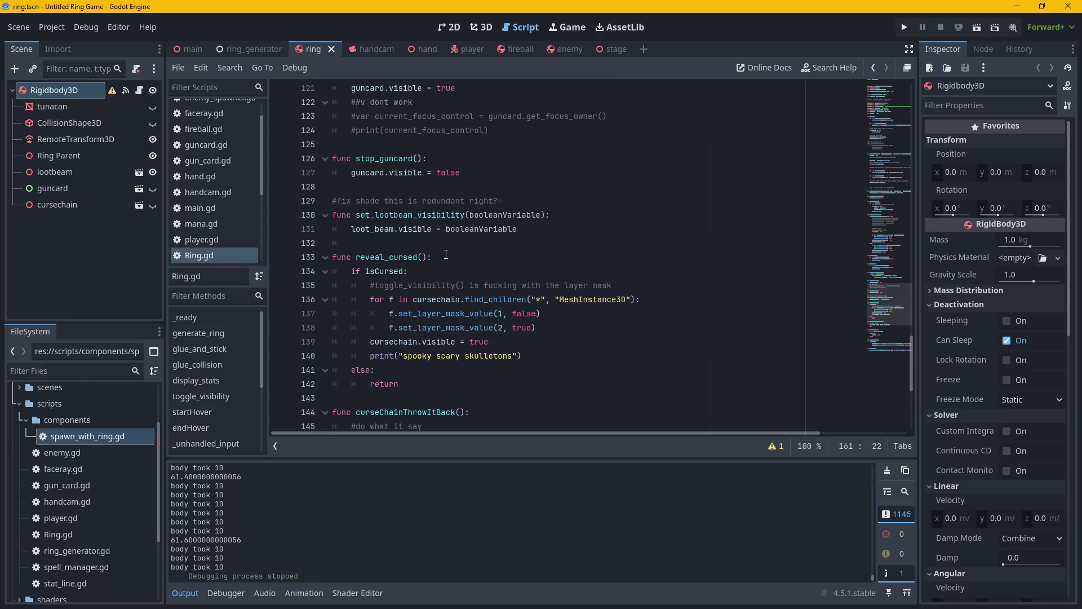
scroll(450, 263, "down", 6)
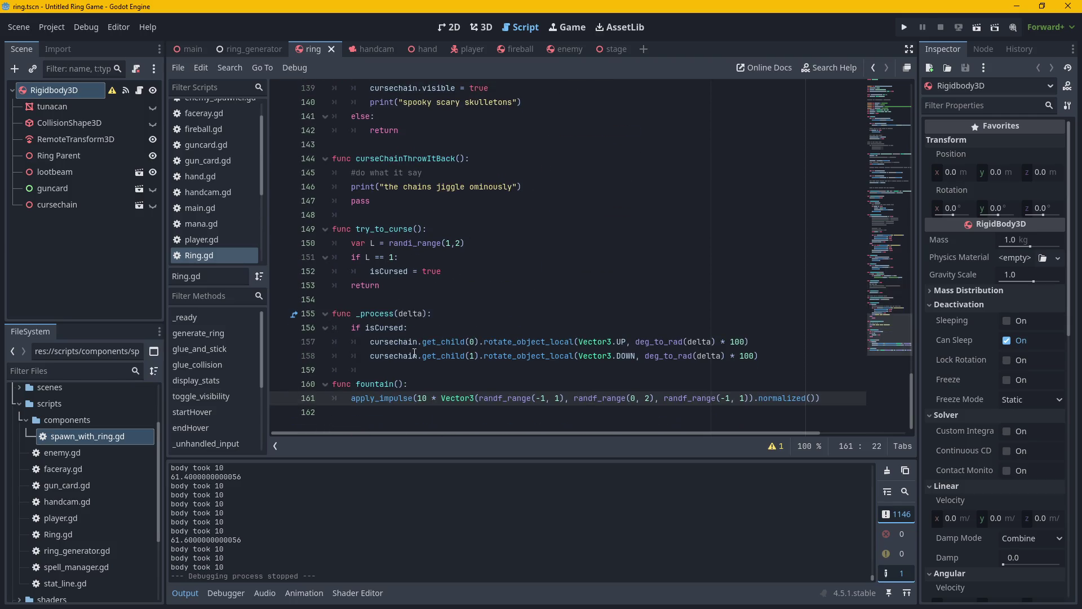
scroll(414, 352, "up", 16)
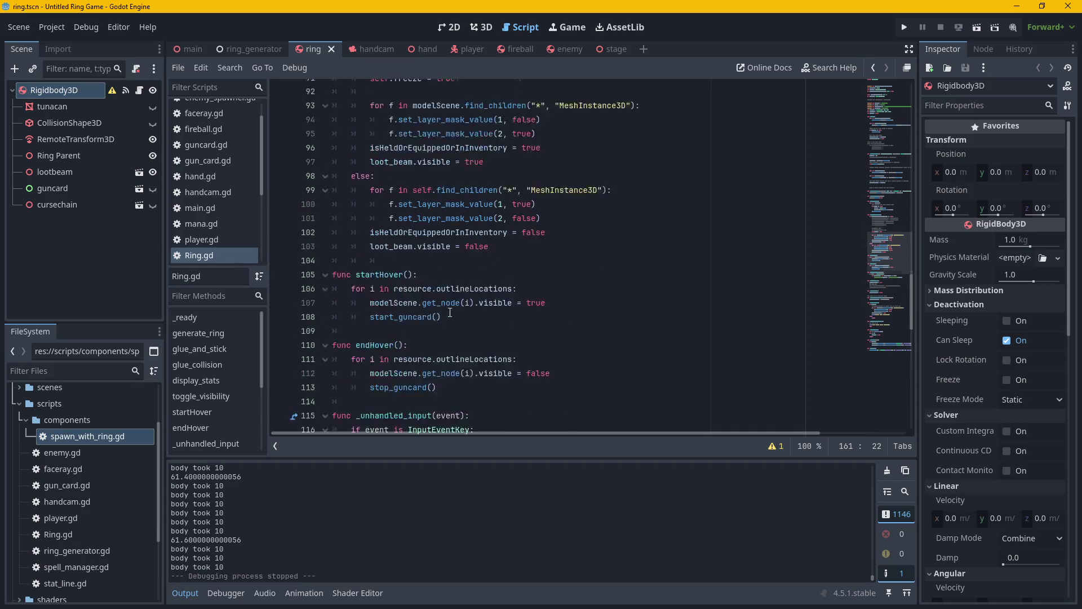
scroll(450, 313, "up", 20)
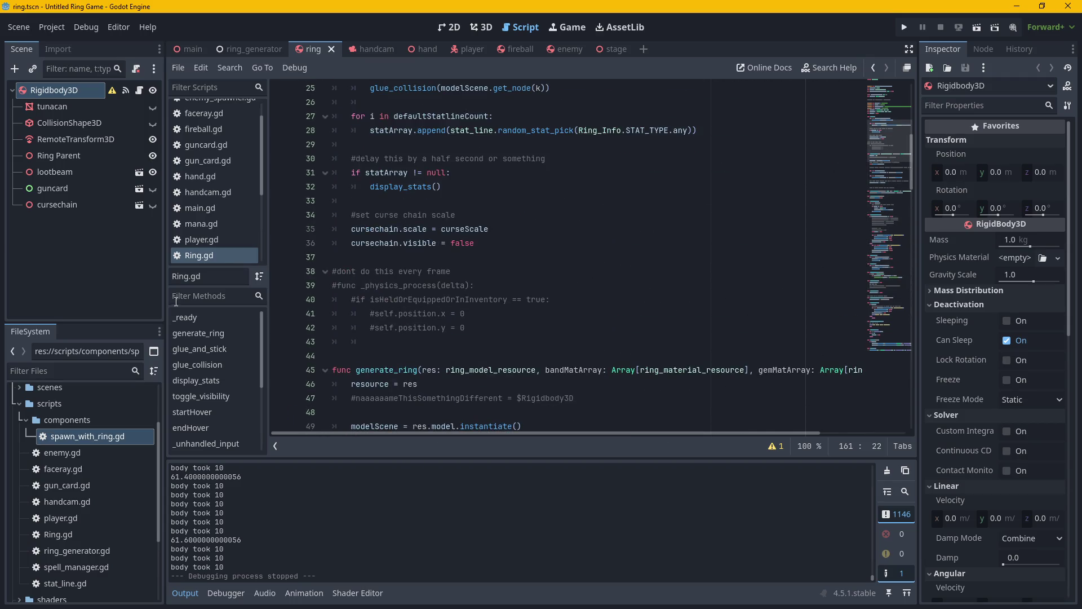
scroll(208, 140, "up", 2)
left_click(204, 110)
Step: Add var dropRate: int = 50 on a new line below currentHp
scroll(422, 208, "up", 18)
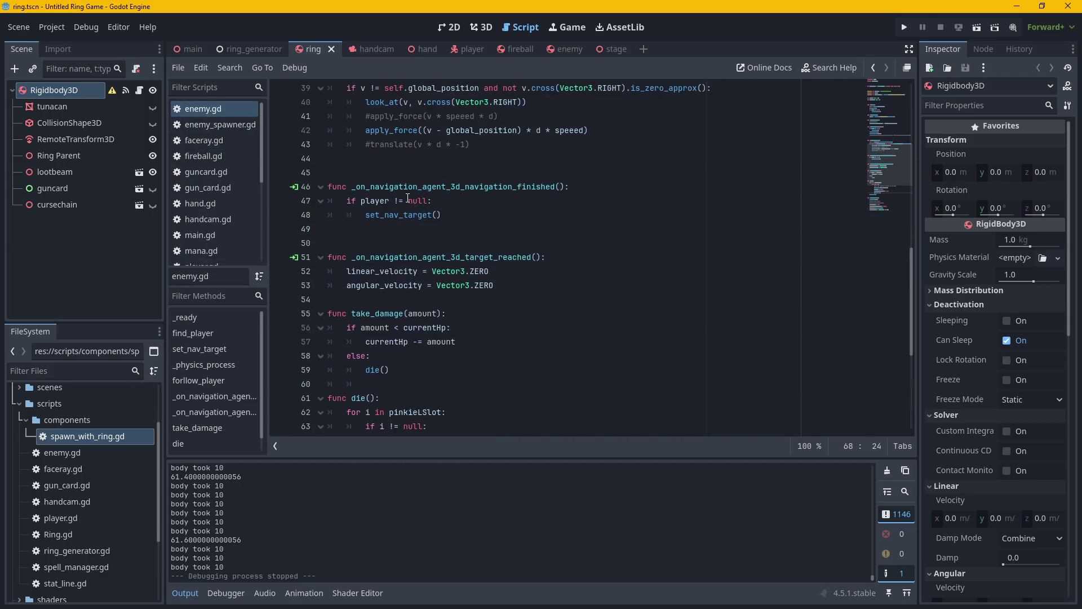
left_click(368, 230)
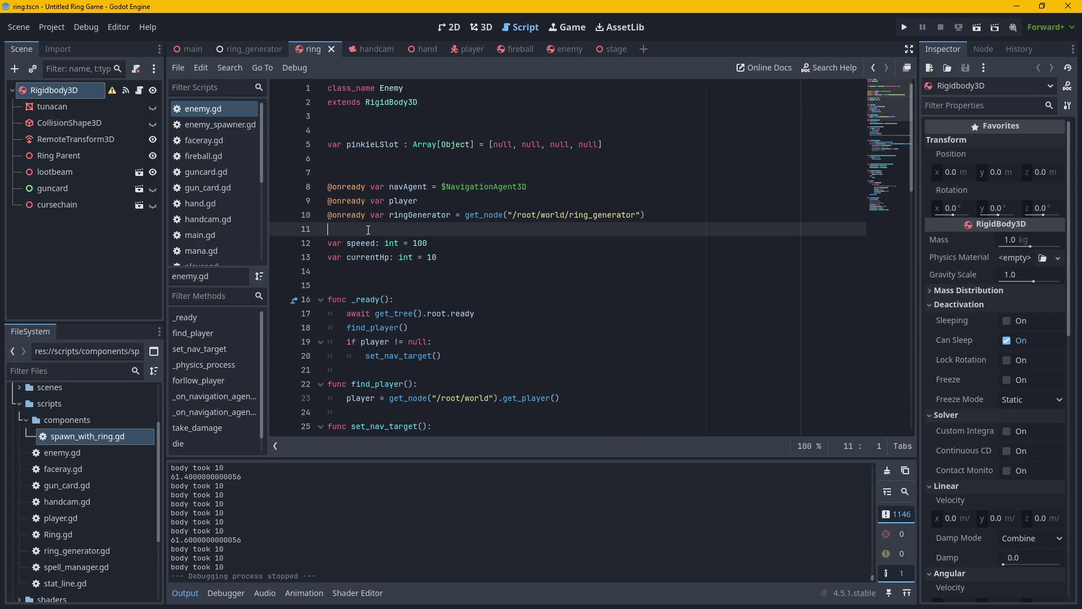
left_click(443, 259)
key("Return")
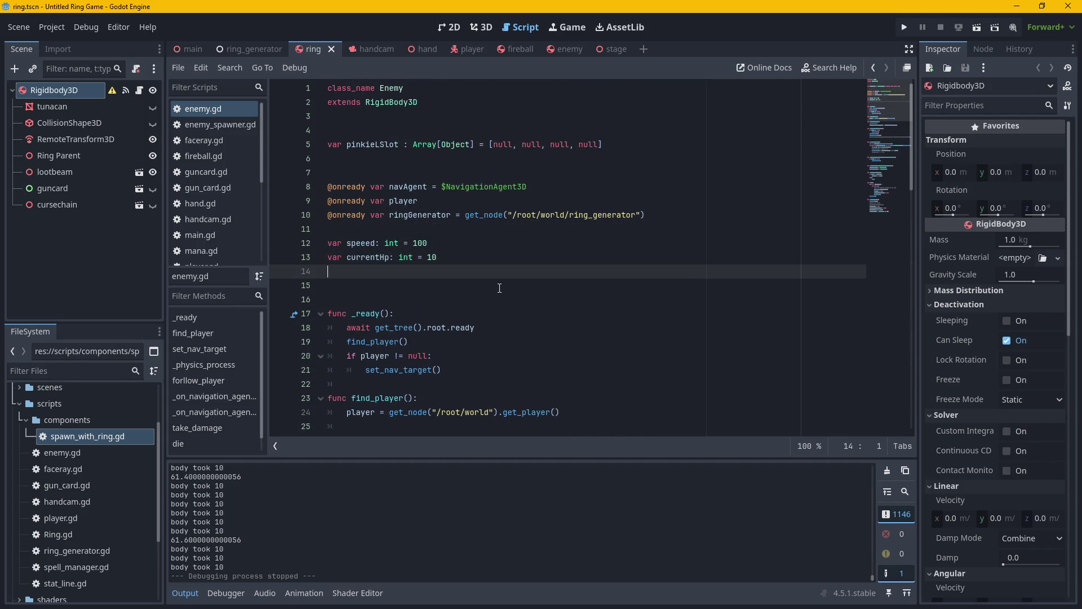
key("BackSpace")
type("r dropr")
type("int")
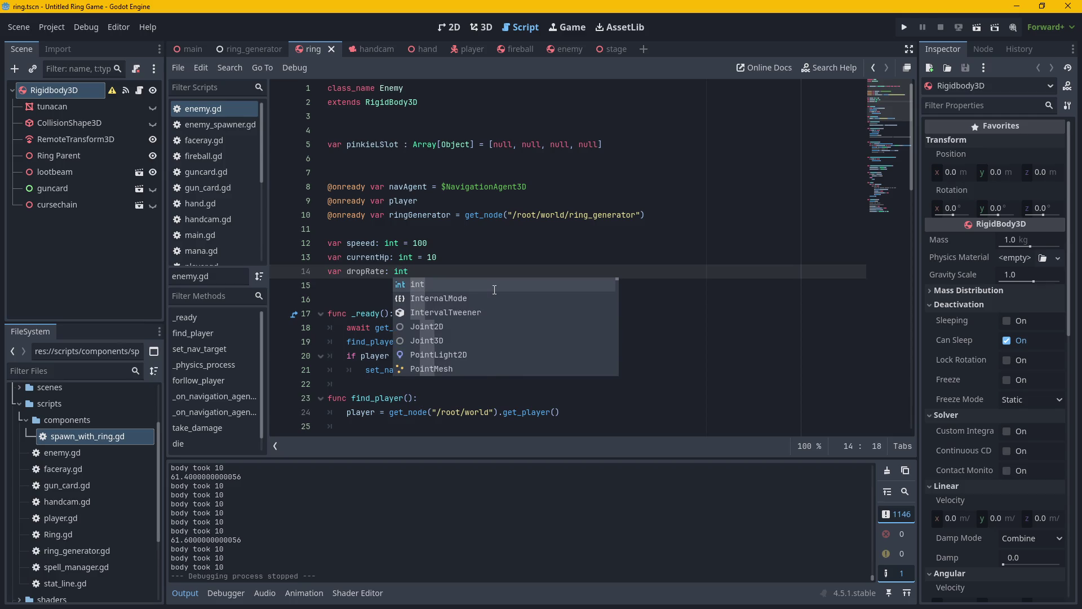
type(" = 50")
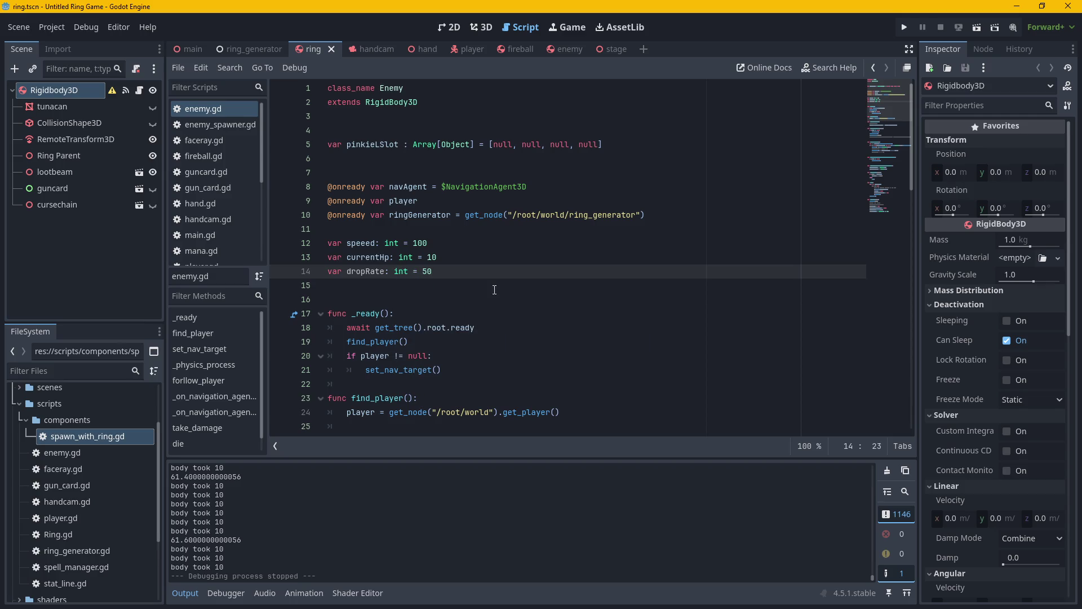
scroll(494, 290, "down", 7)
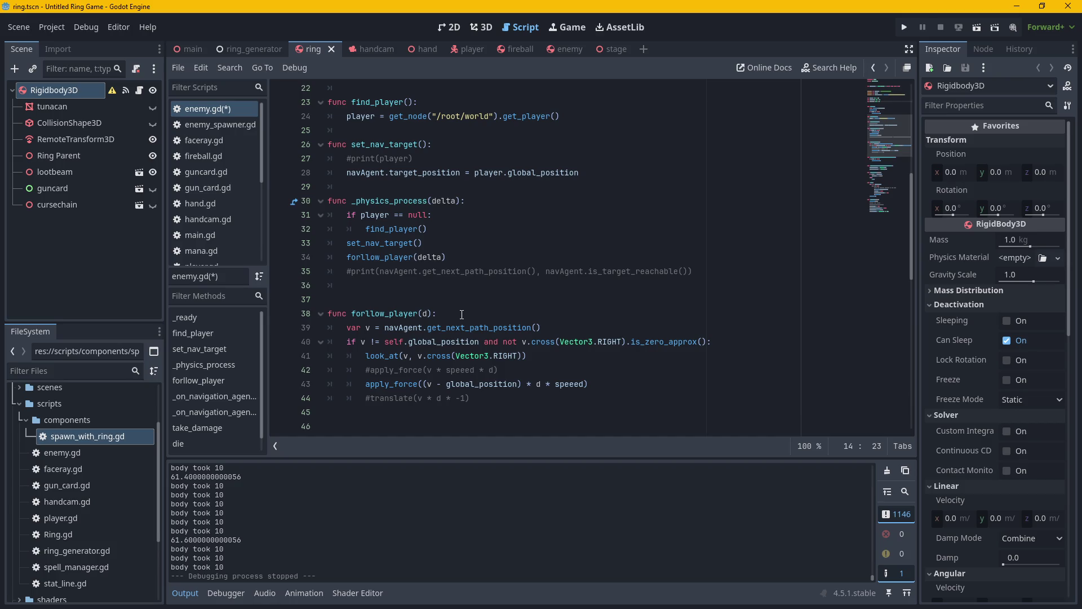
Step: Review enemy.gd's die() code and select the dropRate value 50
scroll(458, 307, "down", 12)
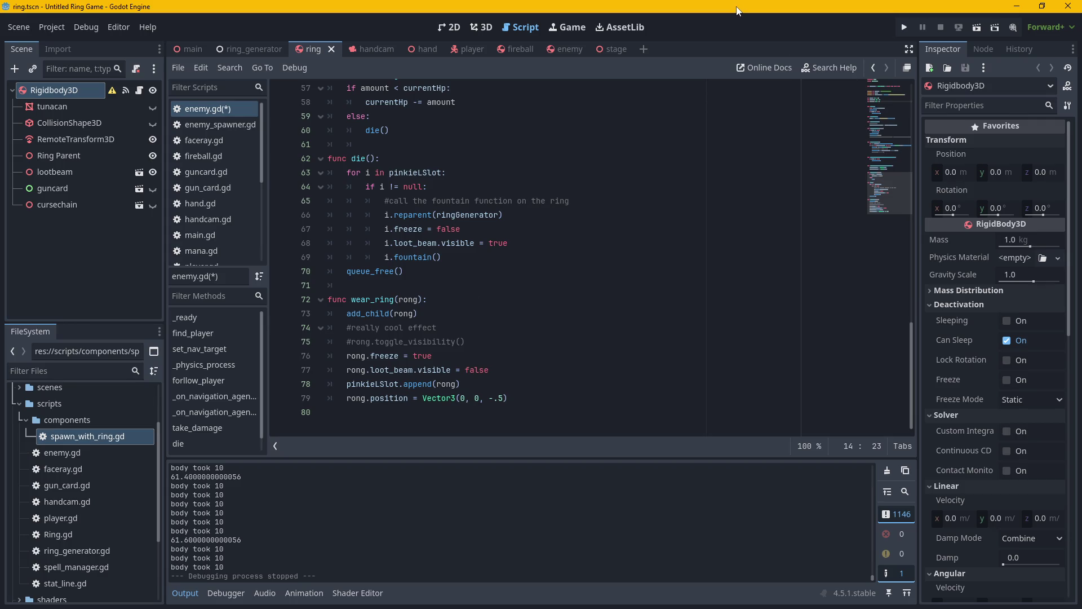
scroll(662, 231, "up", 19)
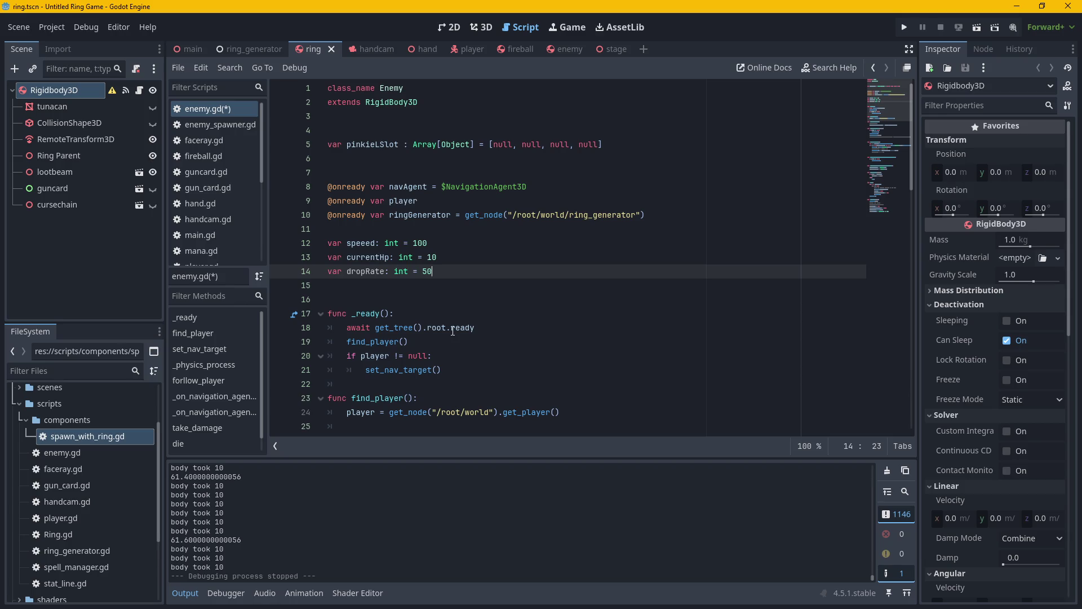
mouse_move(452, 336)
scroll(680, 202, "down", 10)
scroll(676, 200, "down", 9)
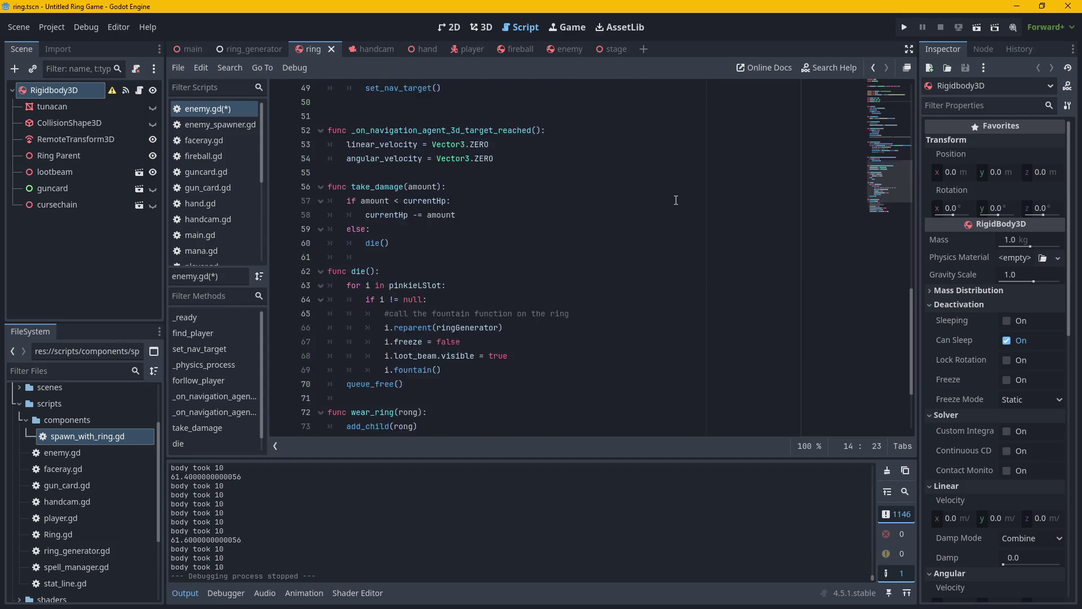
scroll(482, 358, "up", 19)
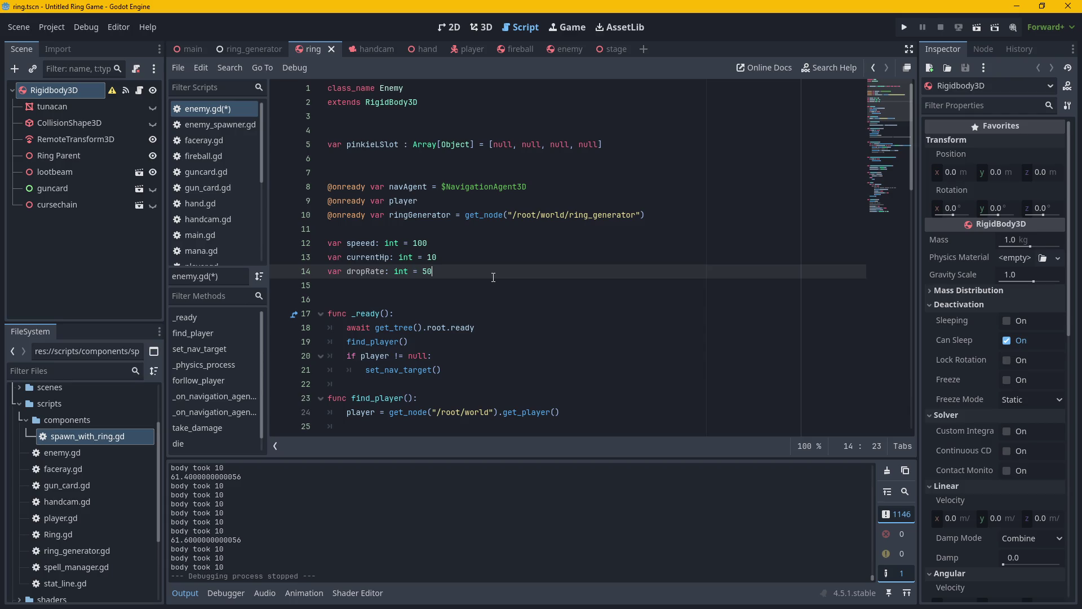
left_click_drag(452, 275, 415, 272)
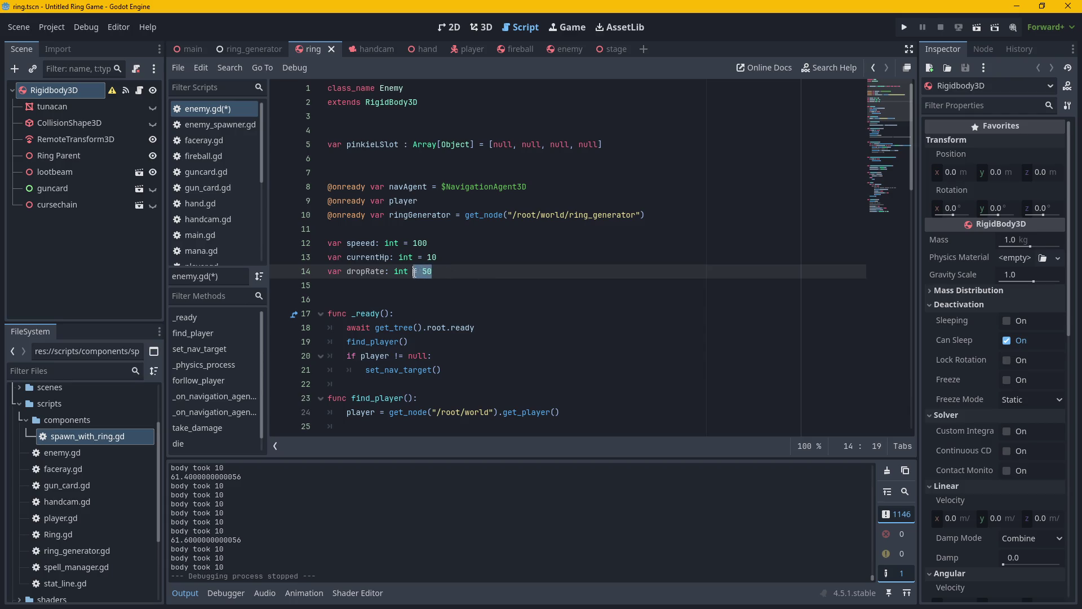
double_click(365, 271)
left_click(426, 272)
double_click(426, 272)
Step: Restore the Godot window to a smaller size and save enemy.gd
double_click(598, 6)
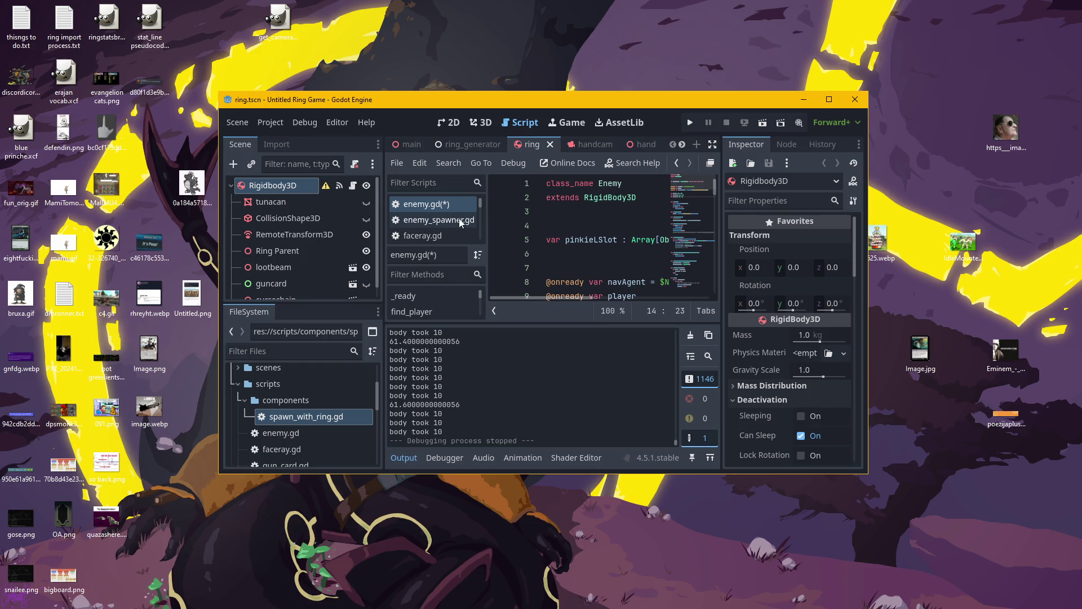
key("ctrl+s")
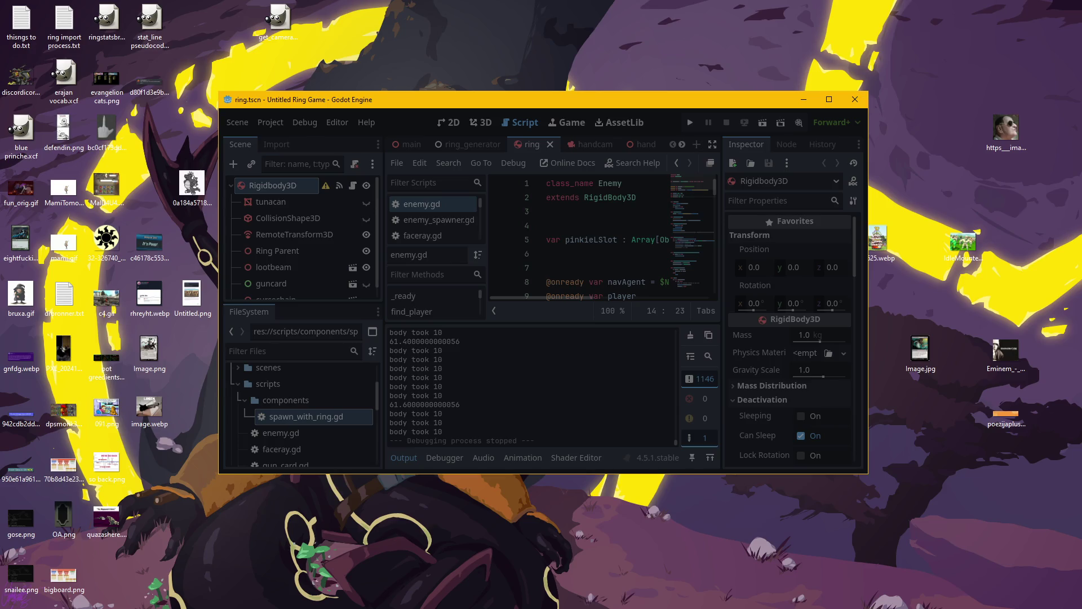
key("super+d")
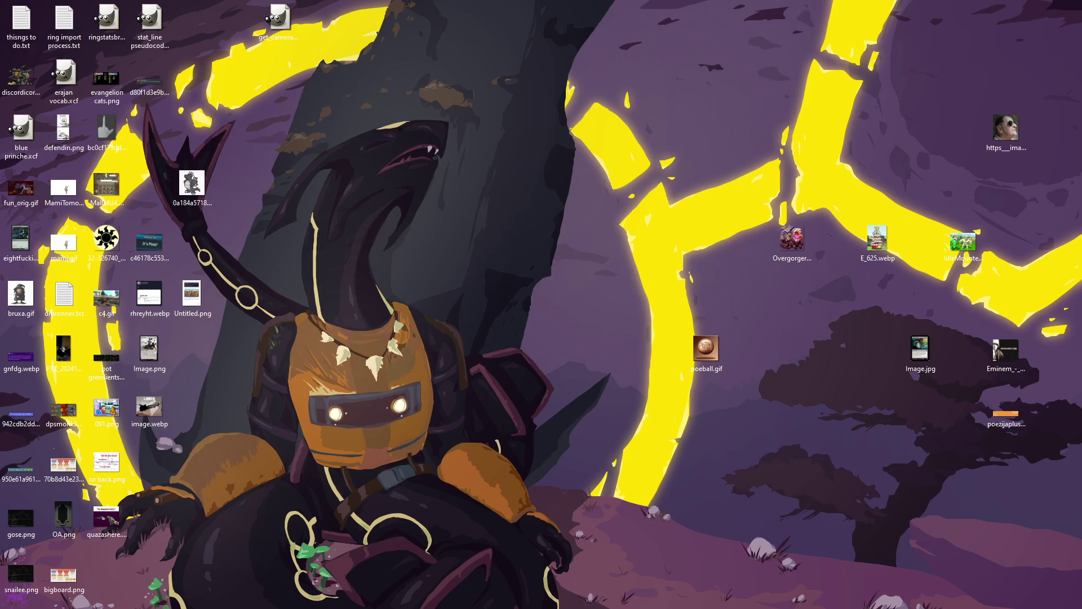
Step: In GitHub Desktop, write the commit summary 'holy shit' and description 'hol leee shit'
key("alt+Tab")
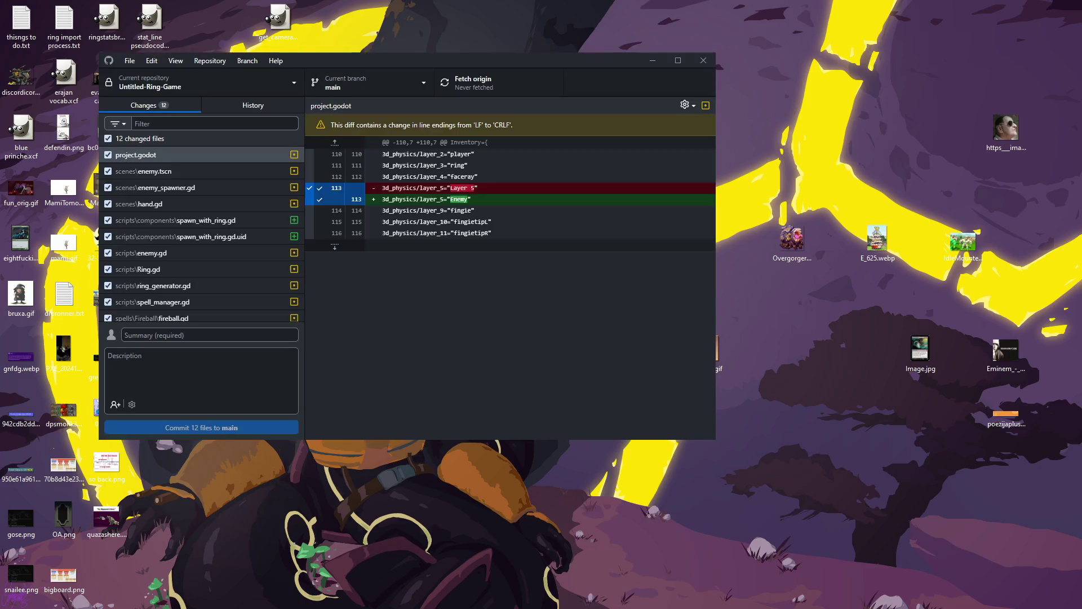
left_click_drag(383, 56, 577, 48)
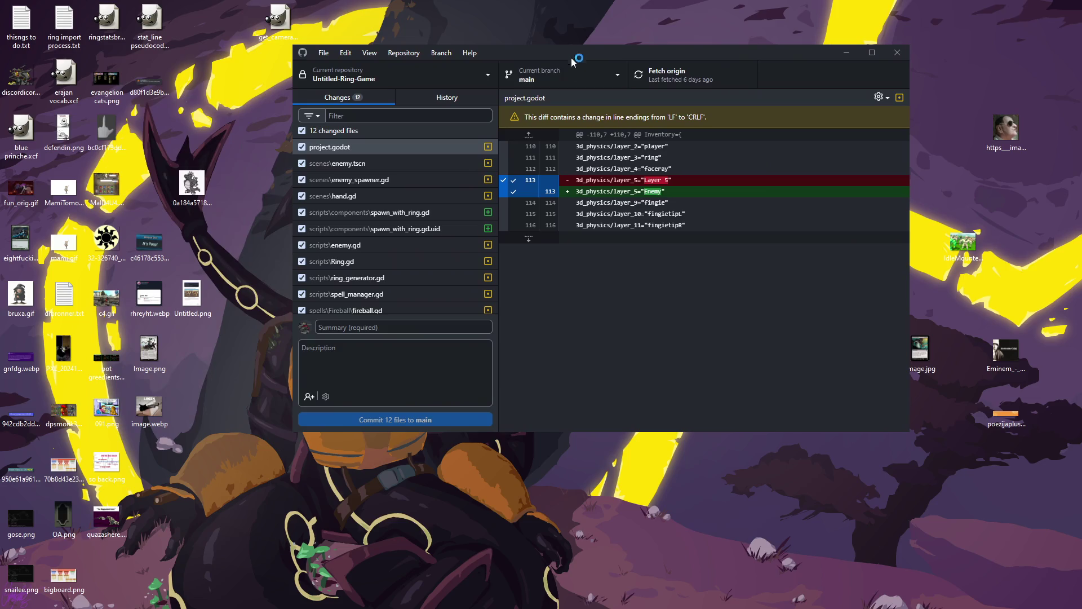
left_click(366, 328)
type("holy shit")
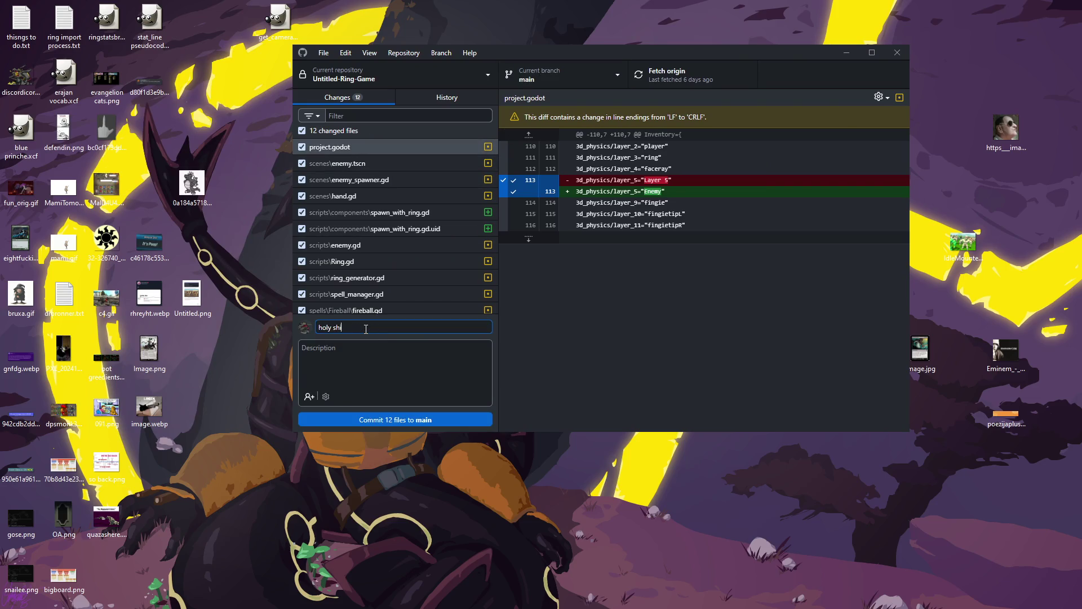
left_click(347, 362)
type("hol leee shit")
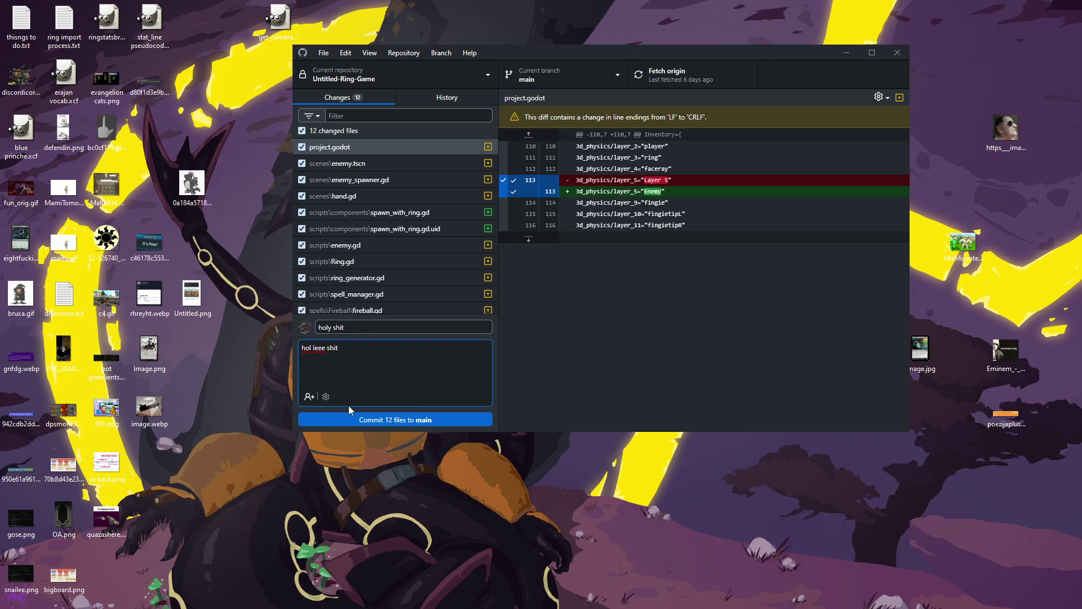
Step: Commit the 12 changed files to main, push to origin, and quit GitHub Desktop
left_click(357, 419)
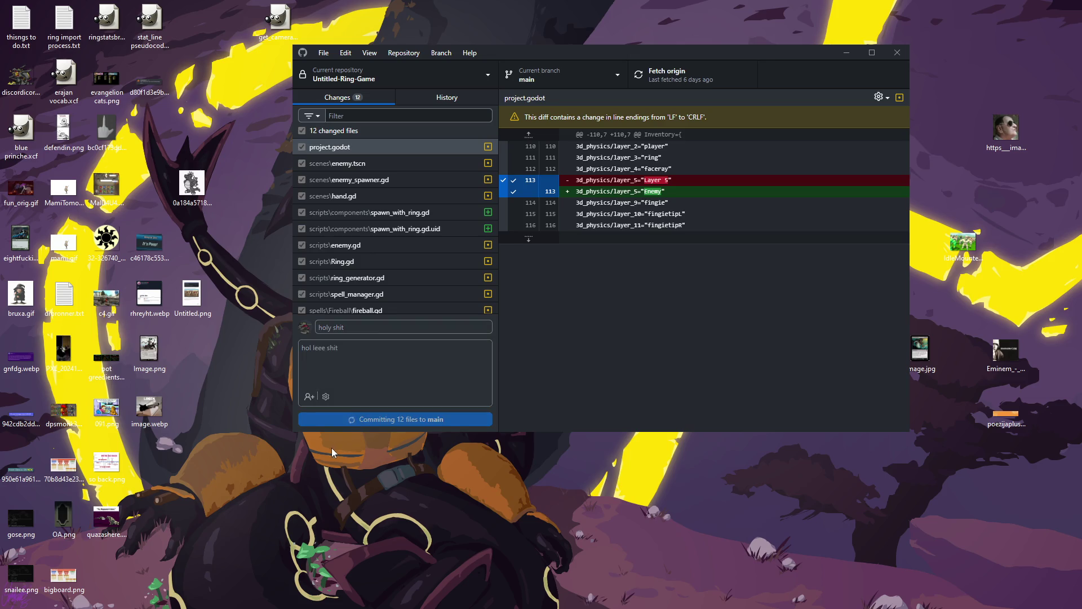
left_click(665, 75)
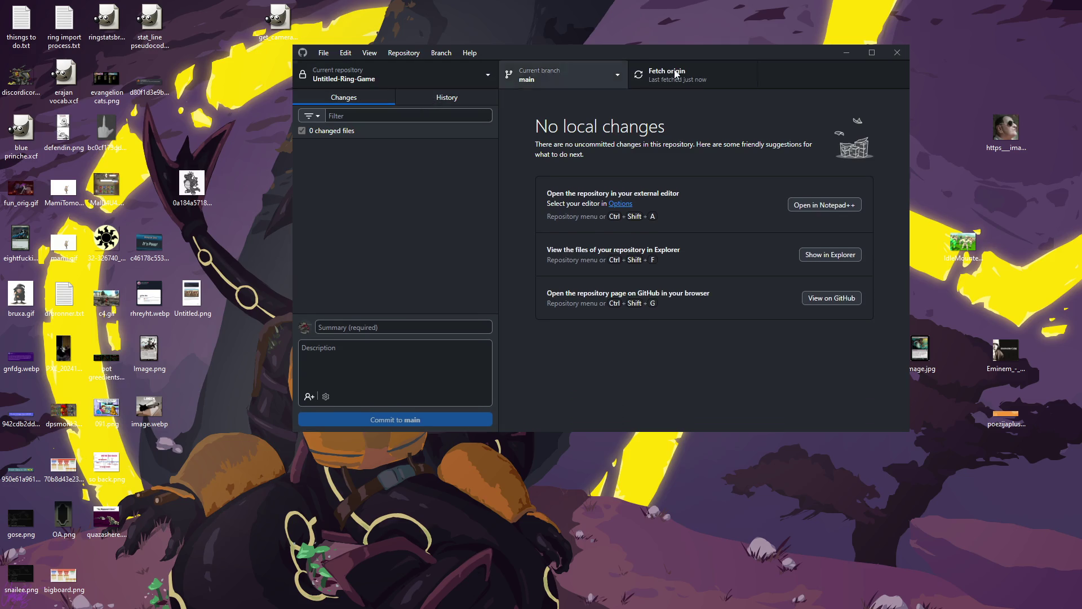
left_click(897, 52)
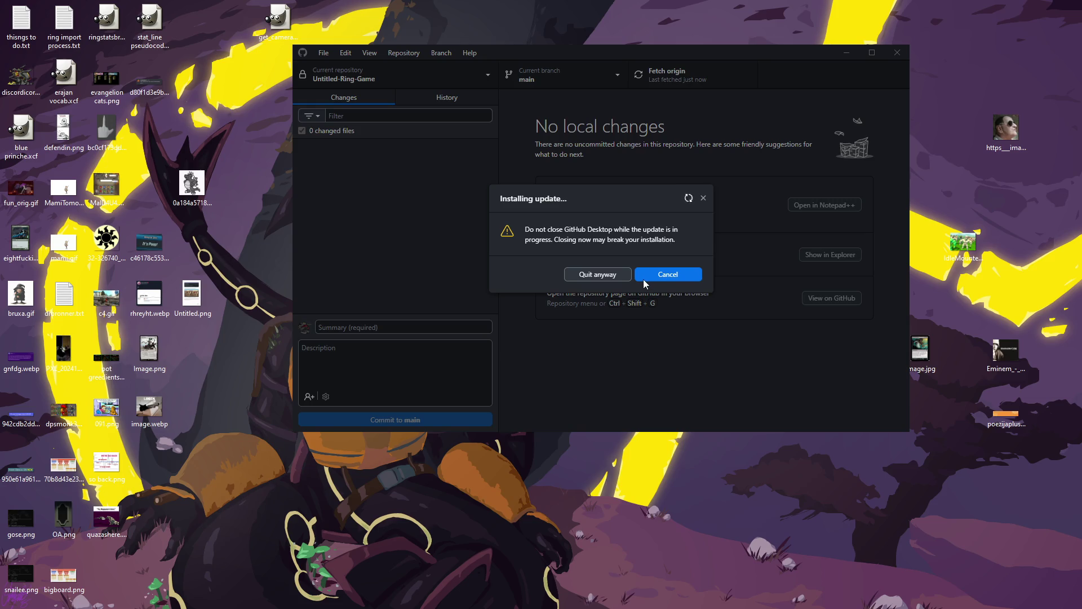